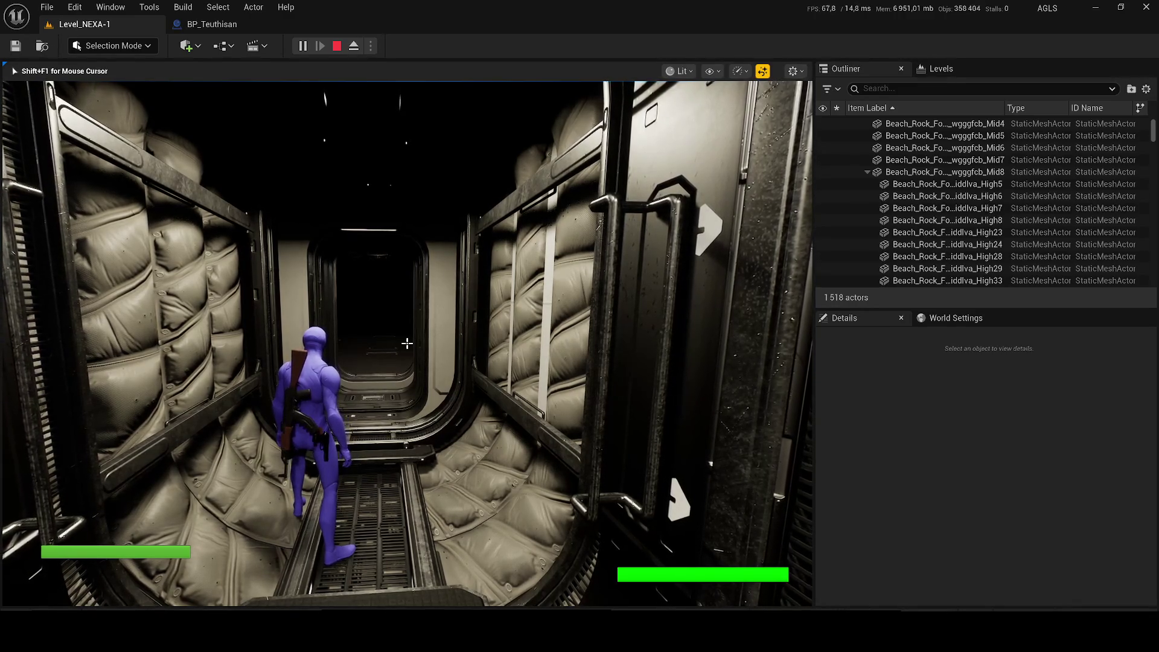
Run the character through the corridor into the red-lit room, show gameplay debug info, then stop playing
{"action": "key", "text": "w"}
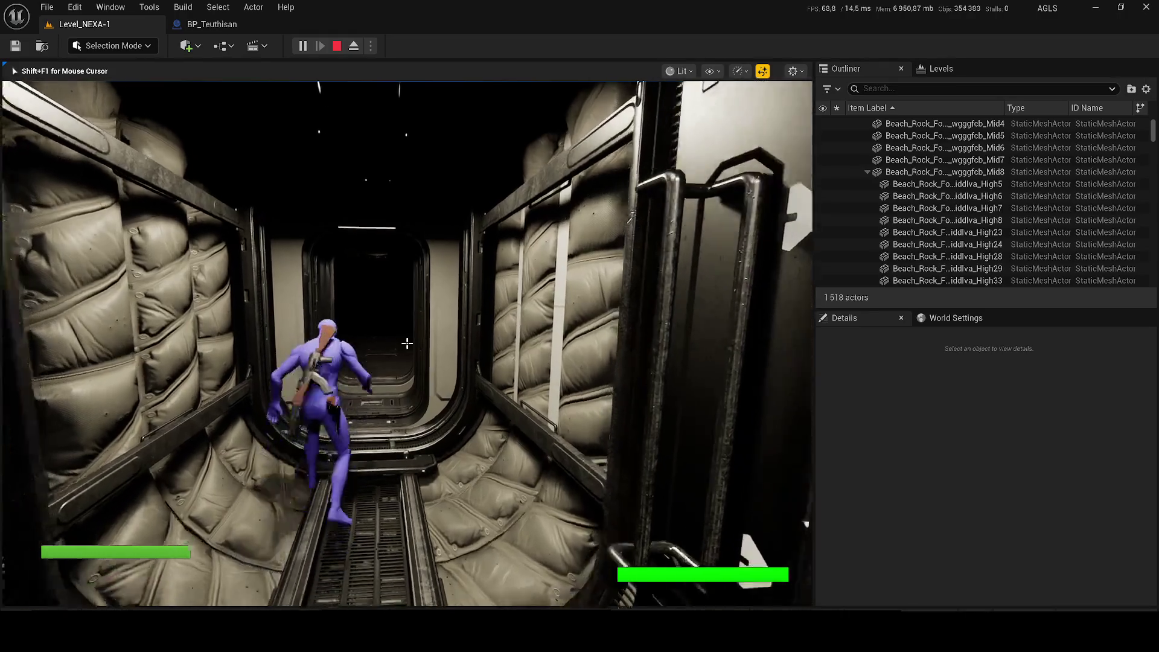
{"action": "key", "text": "w"}
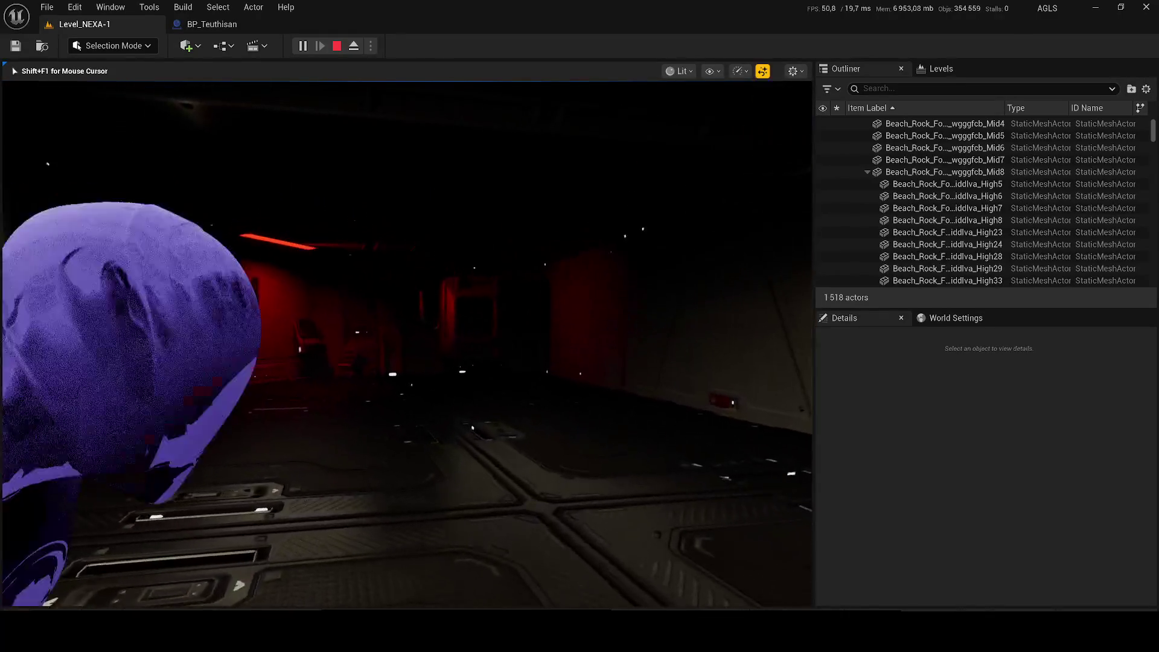
{"action": "key", "text": "w"}
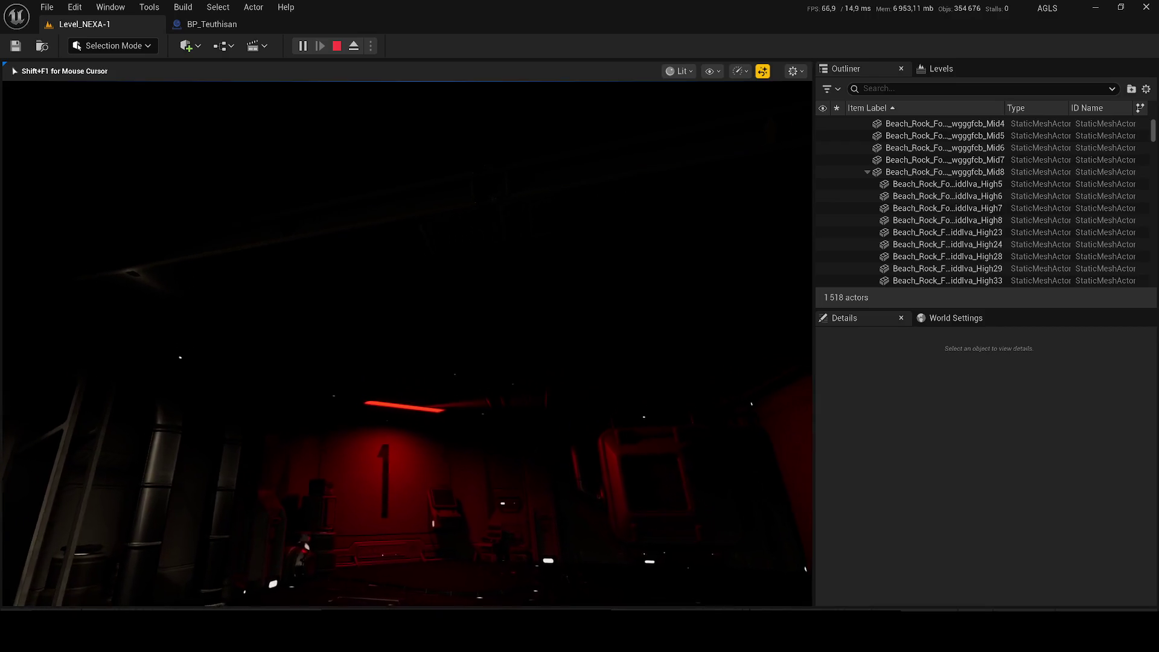
{"action": "key", "text": "w"}
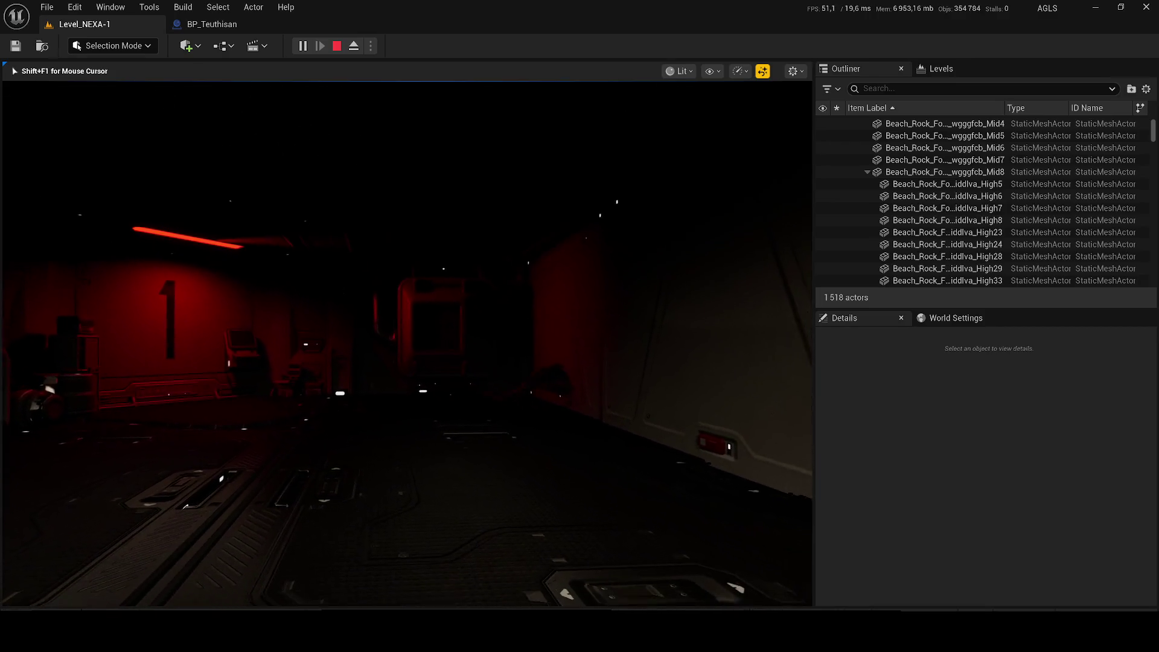
{"action": "key", "text": "w"}
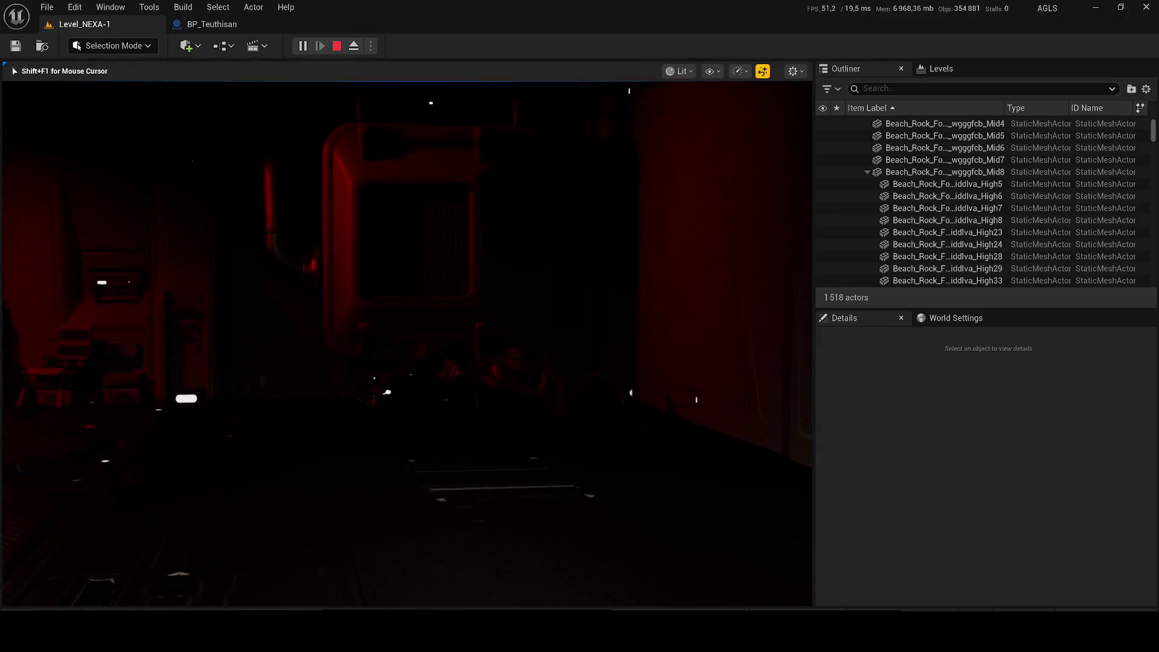
{"action": "key", "text": "w"}
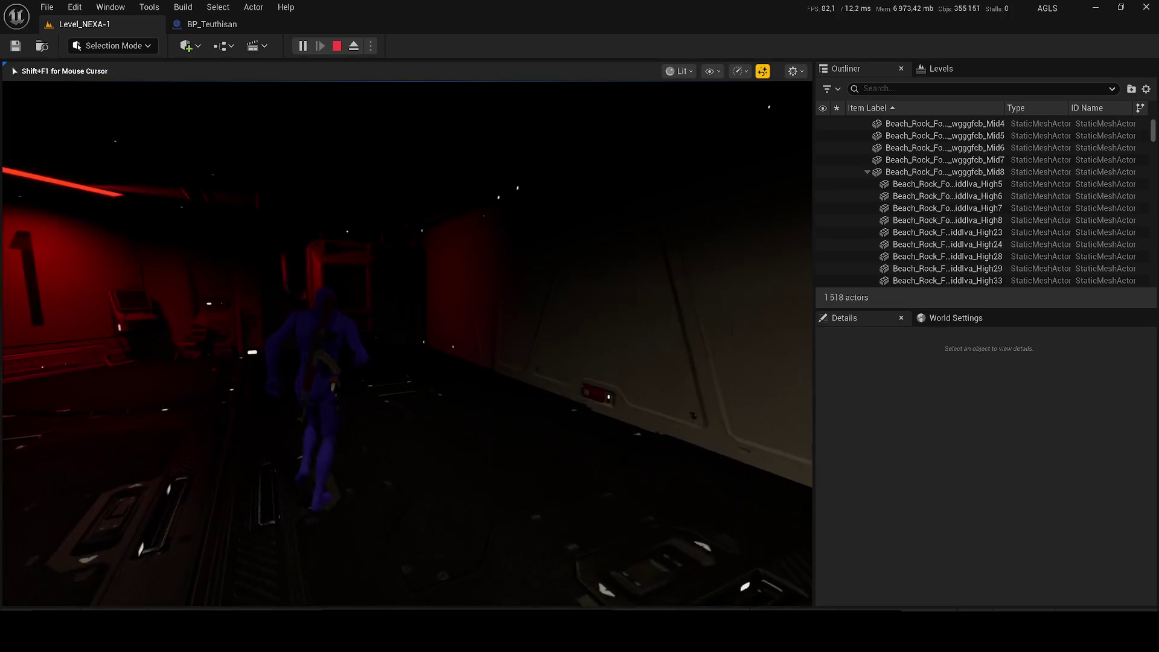
{"action": "key", "text": "apostrophe"}
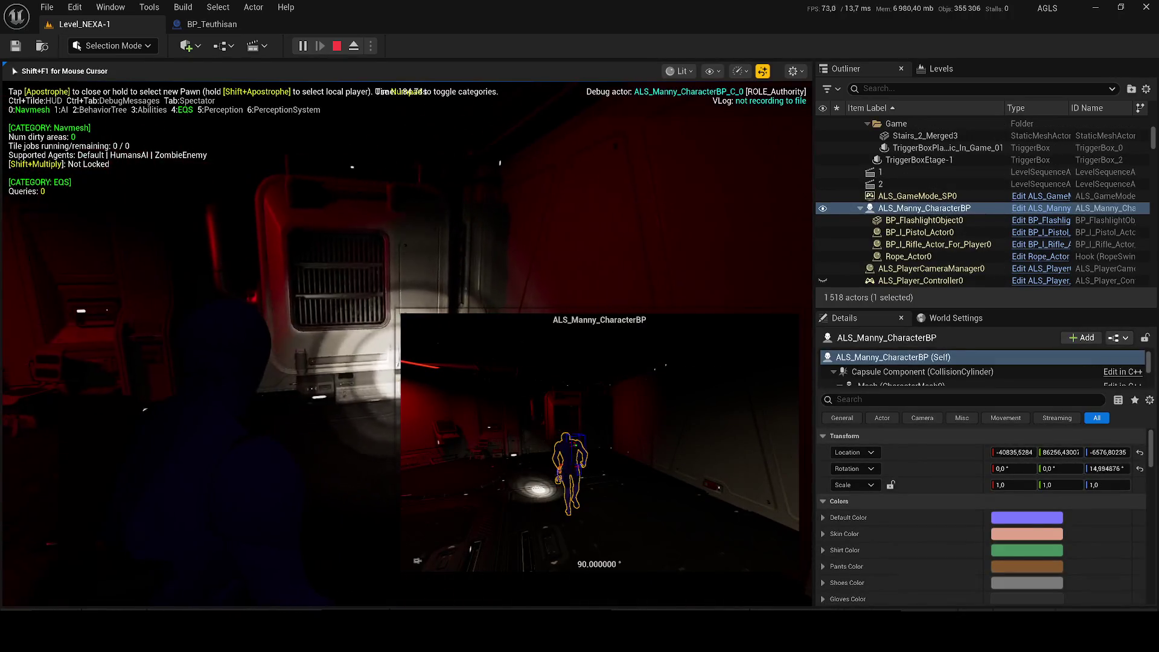
{"action": "key", "text": "Escape"}
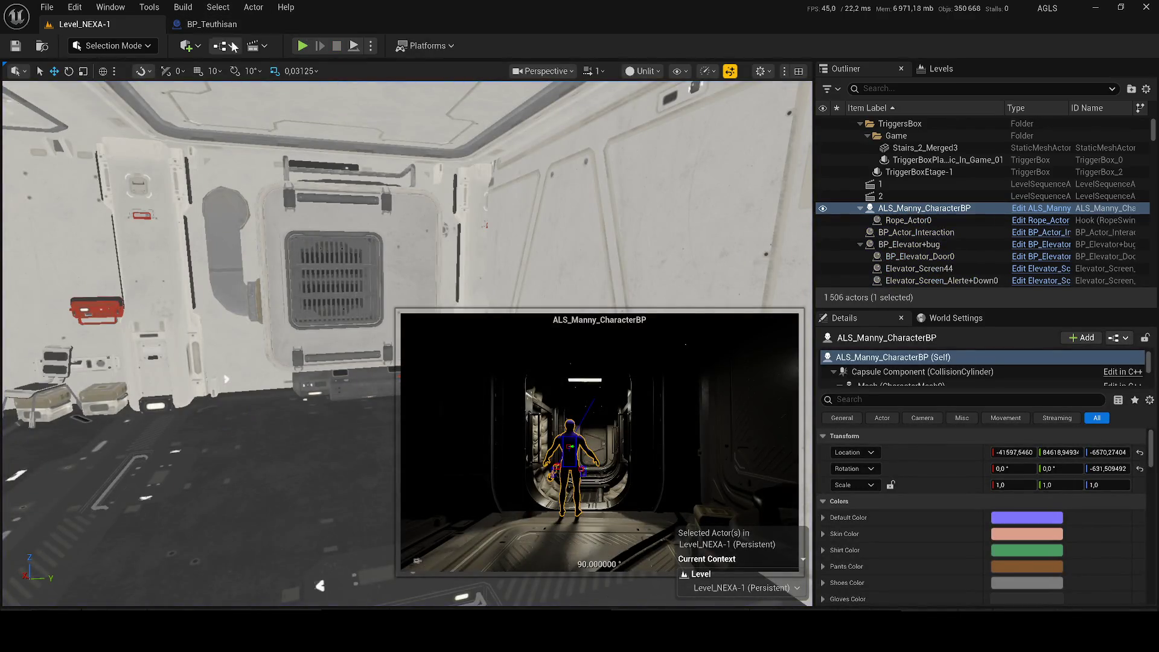
Open the Level Blueprint and place Remove All Widgets beside the Begin Overlap event
{"action": "left_click", "coordinate": [222, 46]}
{"action": "left_click", "coordinate": [250, 135]}
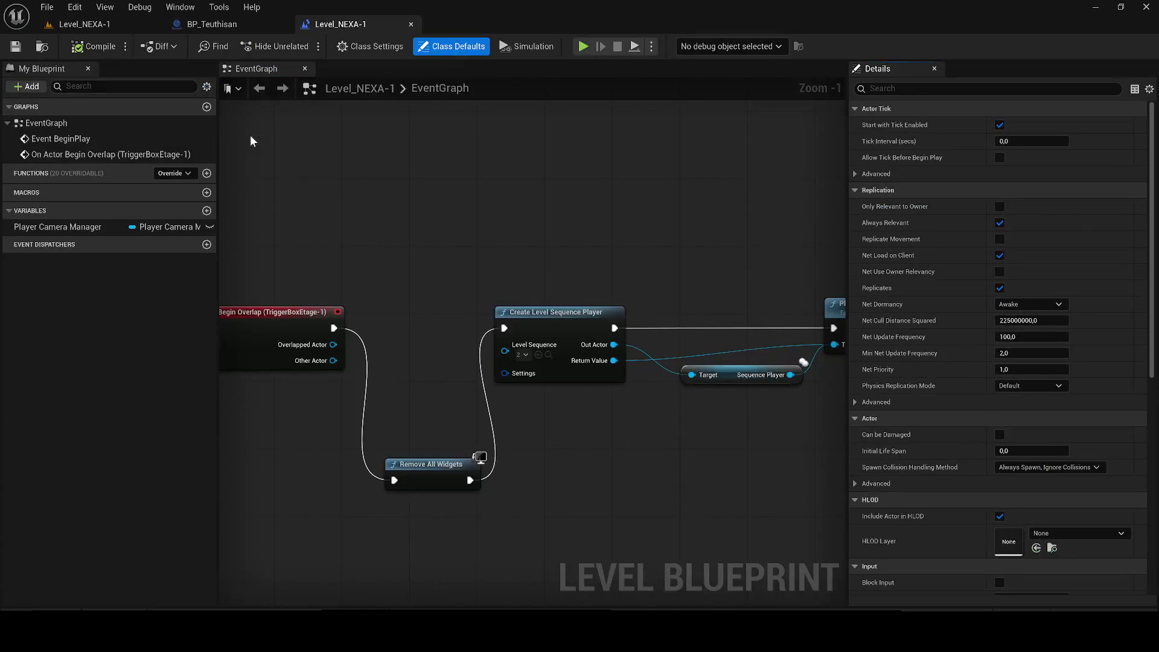
{"action": "scroll", "coordinate": [517, 297], "scroll_direction": "down", "scroll_amount": 2}
{"action": "left_click_drag", "start_coordinate": [387, 341], "coordinate": [299, 344]}
{"action": "left_click", "coordinate": [519, 438]}
{"action": "mouse_move", "coordinate": [519, 468]}
{"action": "left_mouse_down"}
{"action": "mouse_move", "coordinate": [480, 353]}
{"action": "mouse_move", "coordinate": [450, 339]}
{"action": "mouse_move", "coordinate": [482, 341]}
{"action": "left_mouse_up"}
{"action": "left_click_drag", "start_coordinate": [303, 342], "coordinate": [343, 349]}
{"action": "left_click_drag", "start_coordinate": [489, 336], "coordinate": [489, 342]}
Shift the overlap event and Remove All Widgets nodes left together and save the level
{"action": "scroll", "coordinate": [489, 342], "scroll_direction": "up", "scroll_amount": 2}
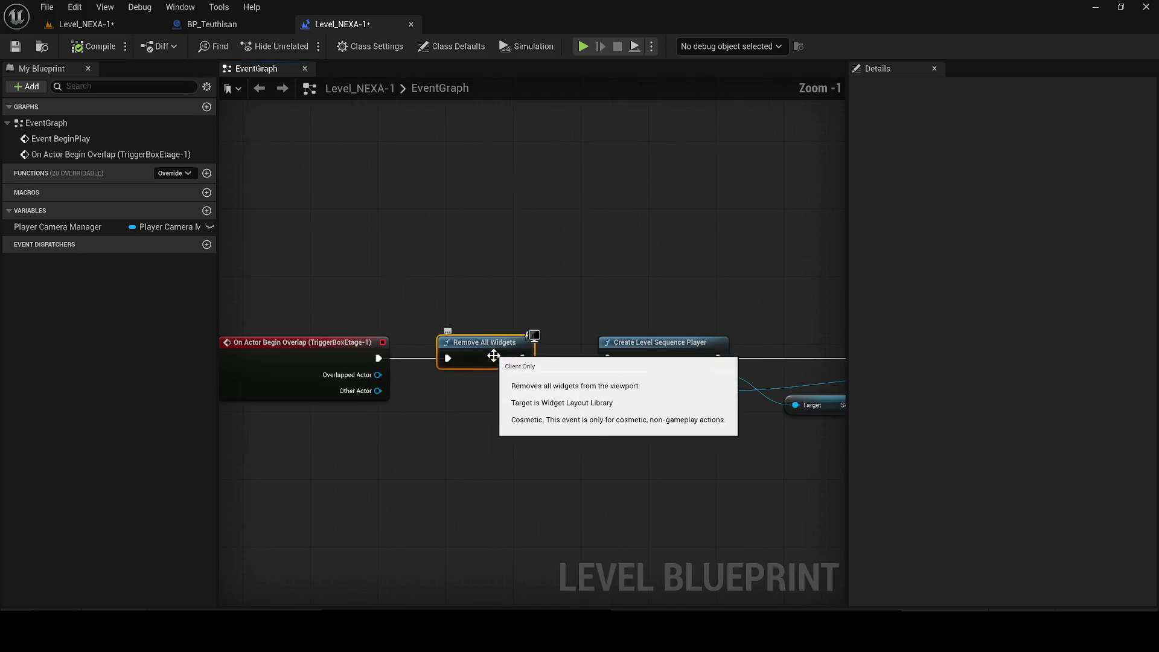
{"action": "left_click_drag", "start_coordinate": [395, 382], "coordinate": [318, 369]}
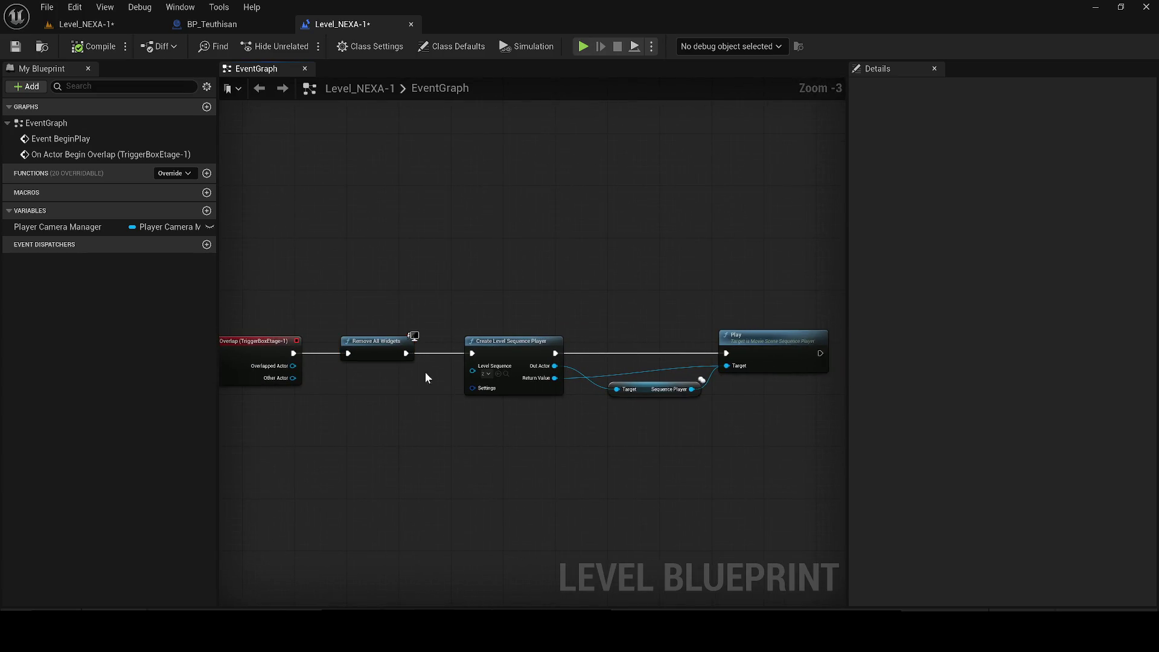
{"action": "scroll", "coordinate": [509, 391], "scroll_direction": "down", "scroll_amount": 2}
{"action": "left_click_drag", "start_coordinate": [458, 319], "coordinate": [661, 444]}
{"action": "left_click_drag", "start_coordinate": [621, 361], "coordinate": [587, 361]}
{"action": "key", "text": "ctrl+s"}
{"action": "left_click_drag", "start_coordinate": [444, 355], "coordinate": [500, 450]}
{"action": "left_click", "coordinate": [84, 24]}
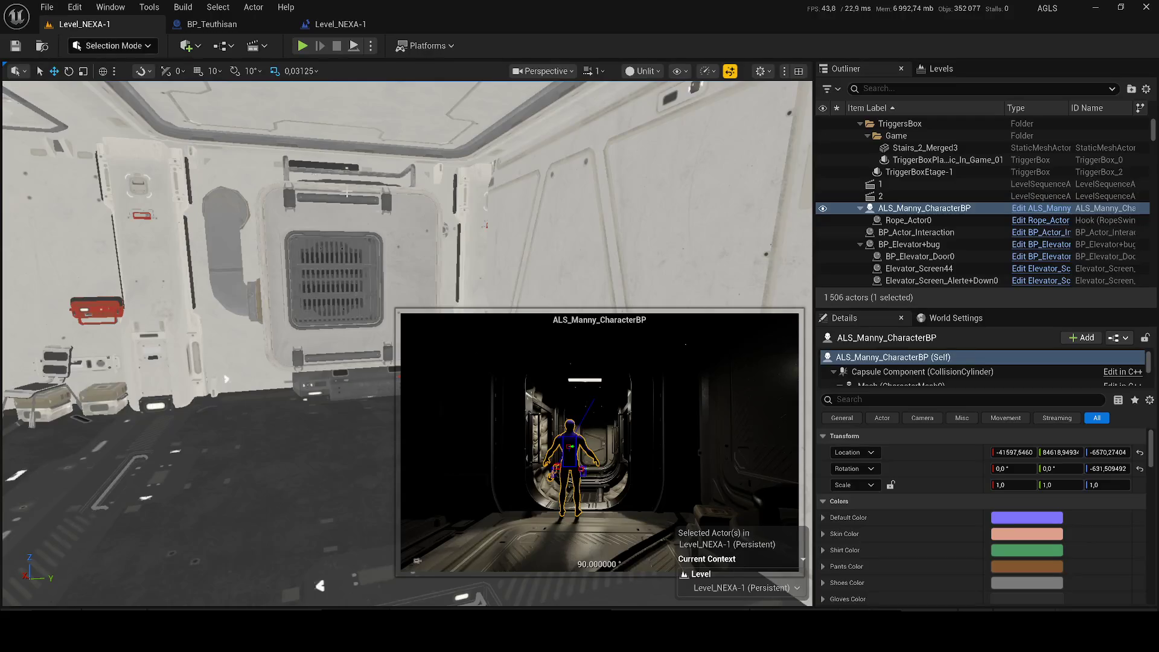
Bring the Level Blueprint editor forward and close the BP_Teuthisan blueprint
{"action": "left_click", "coordinate": [912, 208]}
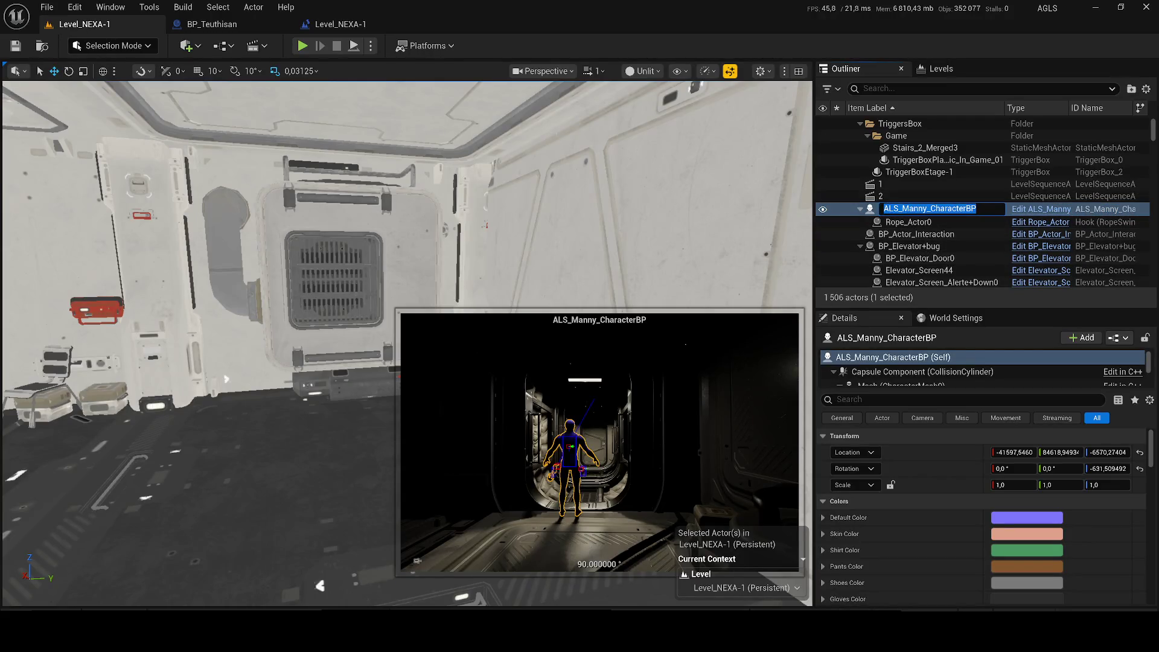
{"action": "left_click_drag", "start_coordinate": [330, 28], "coordinate": [248, 19]}
{"action": "left_click", "coordinate": [411, 25]}
Add a Cast To ALS_Manny_CharacterBP node from Other Actor and run it right after the overlap event
{"action": "left_click_drag", "start_coordinate": [443, 357], "coordinate": [475, 404]}
{"action": "type", "text": "CAST TO ALS_Manny_CharacterBP"}
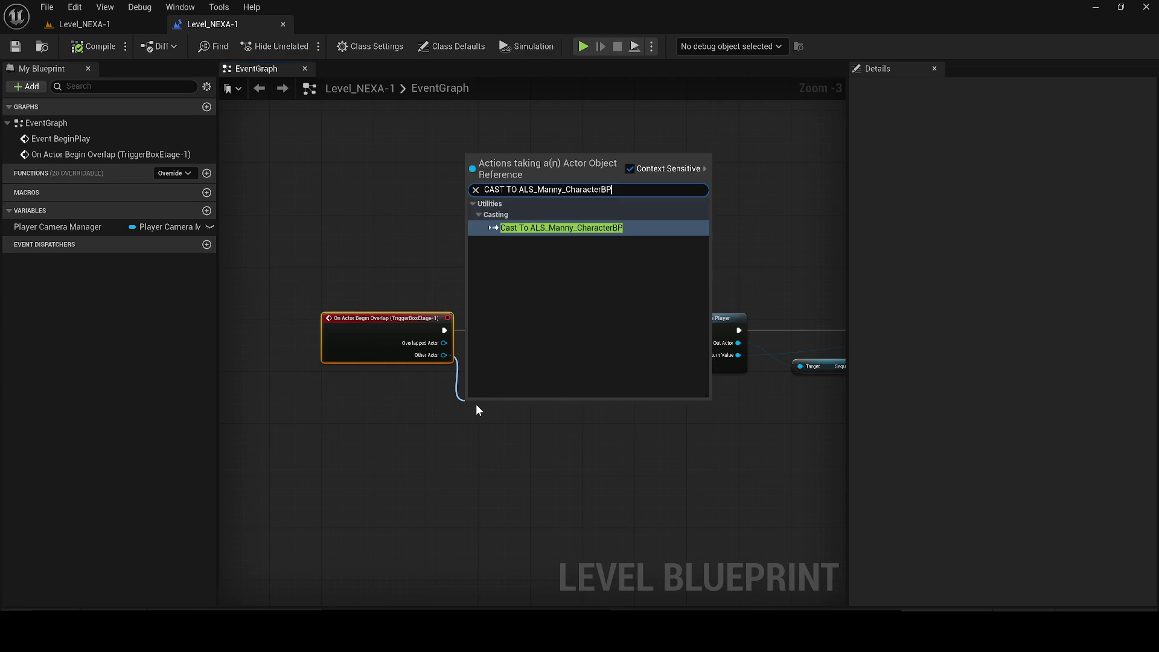
{"action": "key", "text": "Return"}
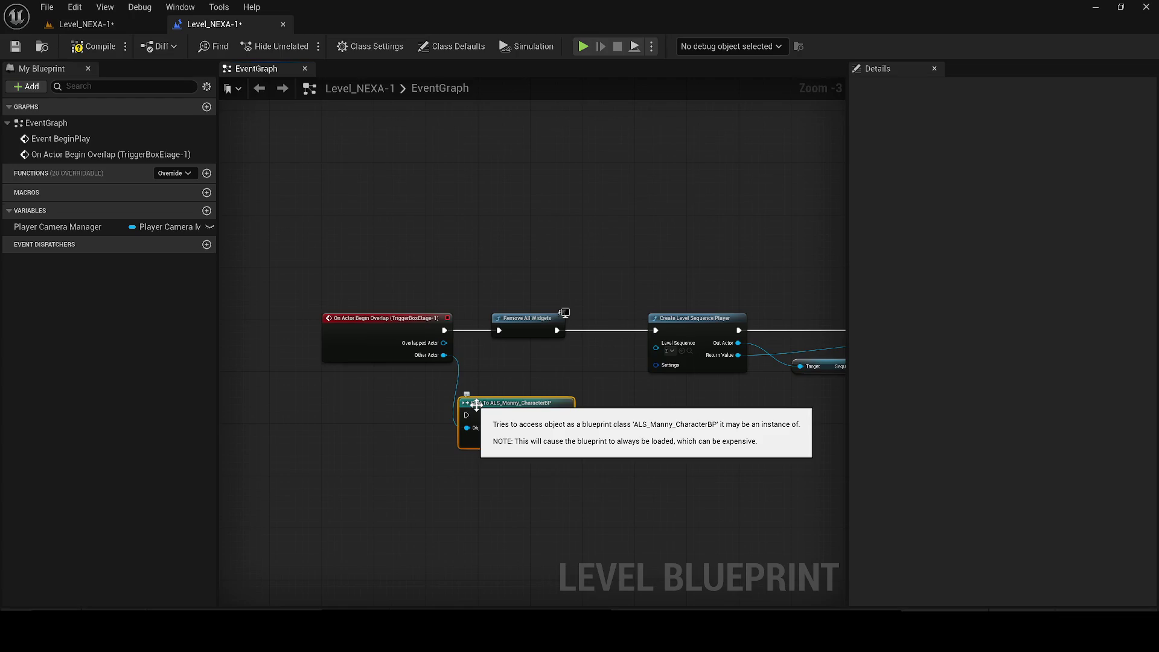
{"action": "scroll", "coordinate": [507, 362], "scroll_direction": "up", "scroll_amount": 1}
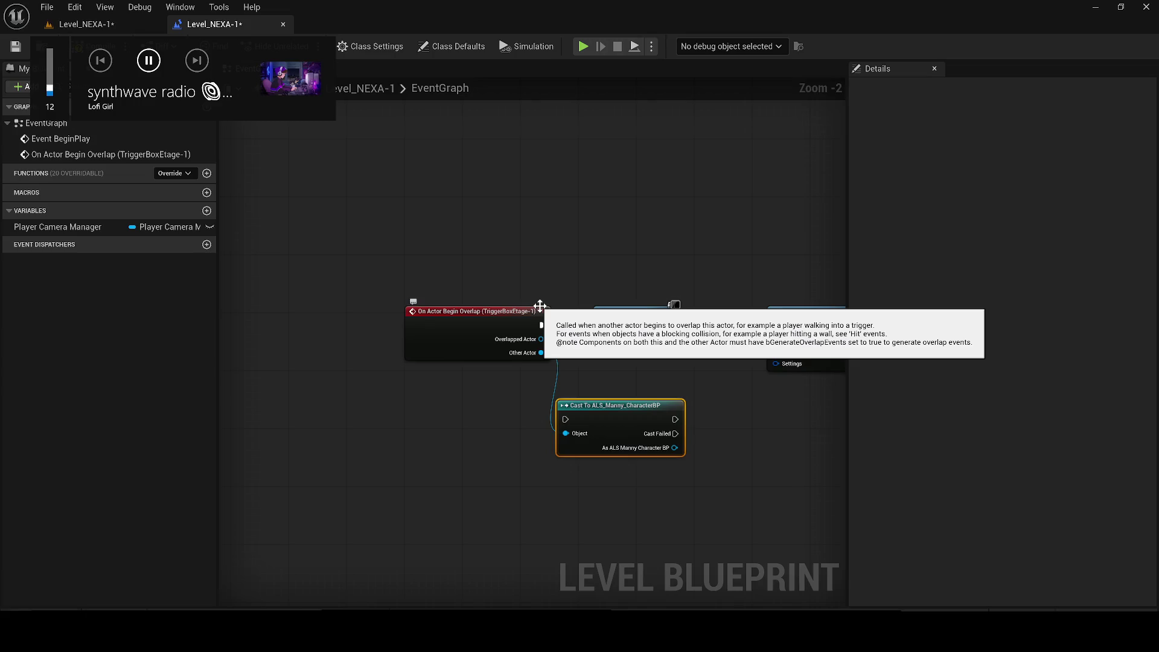
{"action": "left_click_drag", "start_coordinate": [539, 306], "coordinate": [423, 306]}
{"action": "mouse_move", "coordinate": [565, 419]}
{"action": "left_mouse_down"}
{"action": "mouse_move", "coordinate": [430, 340]}
{"action": "mouse_move", "coordinate": [426, 325]}
{"action": "mouse_move", "coordinate": [336, 314]}
{"action": "left_mouse_up"}
{"action": "mouse_move", "coordinate": [666, 423]}
{"action": "left_mouse_down"}
{"action": "mouse_move", "coordinate": [520, 329]}
{"action": "mouse_move", "coordinate": [601, 325]}
{"action": "left_mouse_up"}
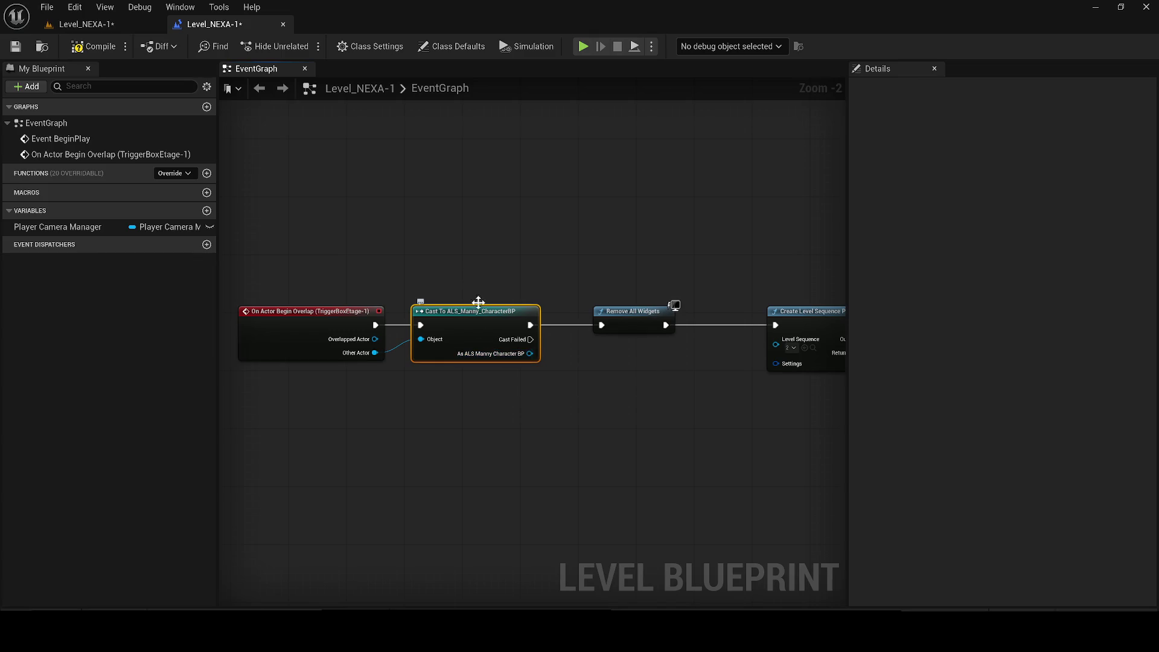
{"action": "left_click_drag", "start_coordinate": [459, 349], "coordinate": [533, 405]}
Add Disable Movement and Disable Input after a successful cast, chaining their execution pins
{"action": "type", "text": "Disable"}
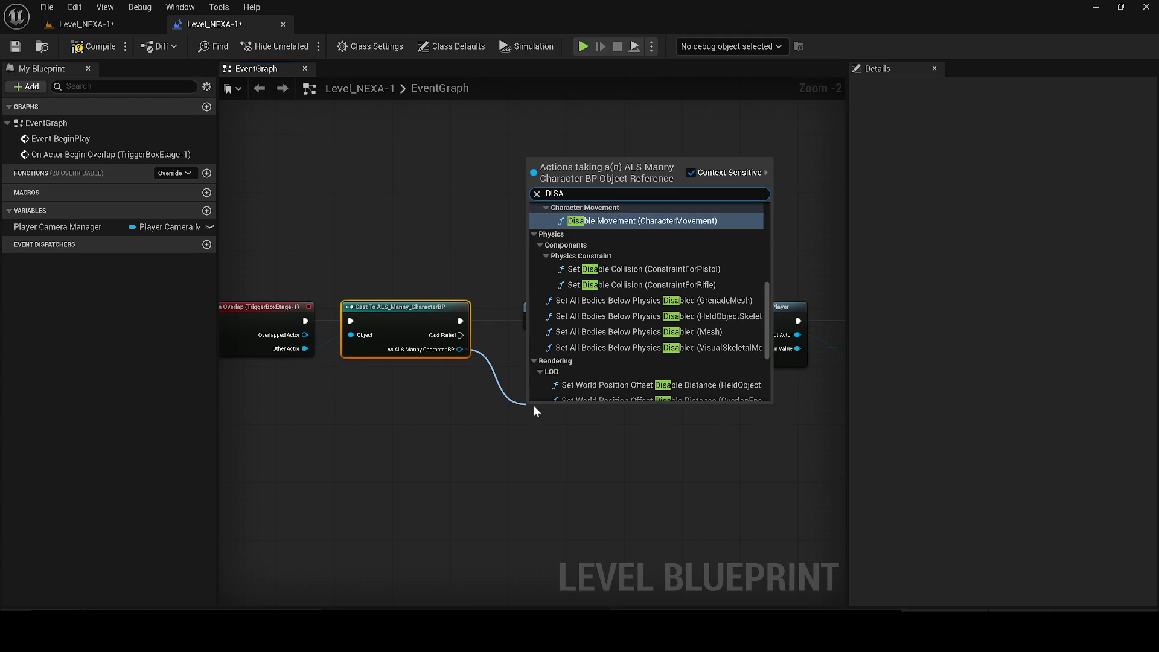
{"action": "key", "text": "Return"}
{"action": "scroll", "coordinate": [534, 405], "scroll_direction": "up", "scroll_amount": 2}
{"action": "left_click_drag", "start_coordinate": [534, 406], "coordinate": [627, 428]}
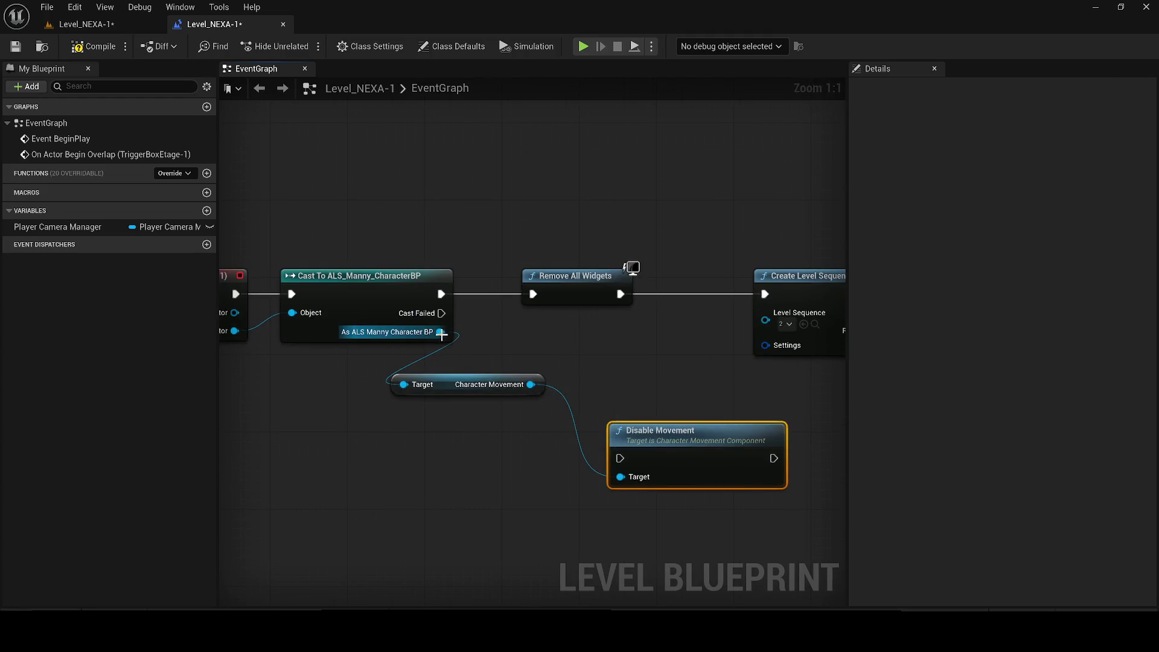
{"action": "left_click_drag", "start_coordinate": [441, 331], "coordinate": [467, 492]}
{"action": "type", "text": "DISABLE IN"}
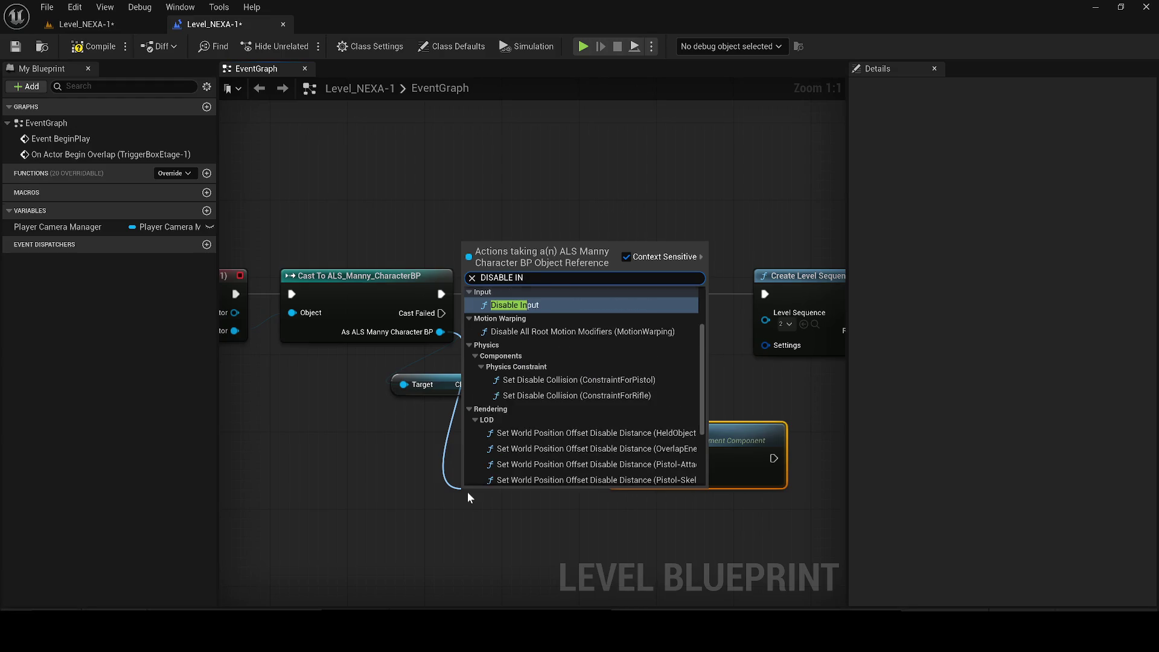
{"action": "key", "text": "Return"}
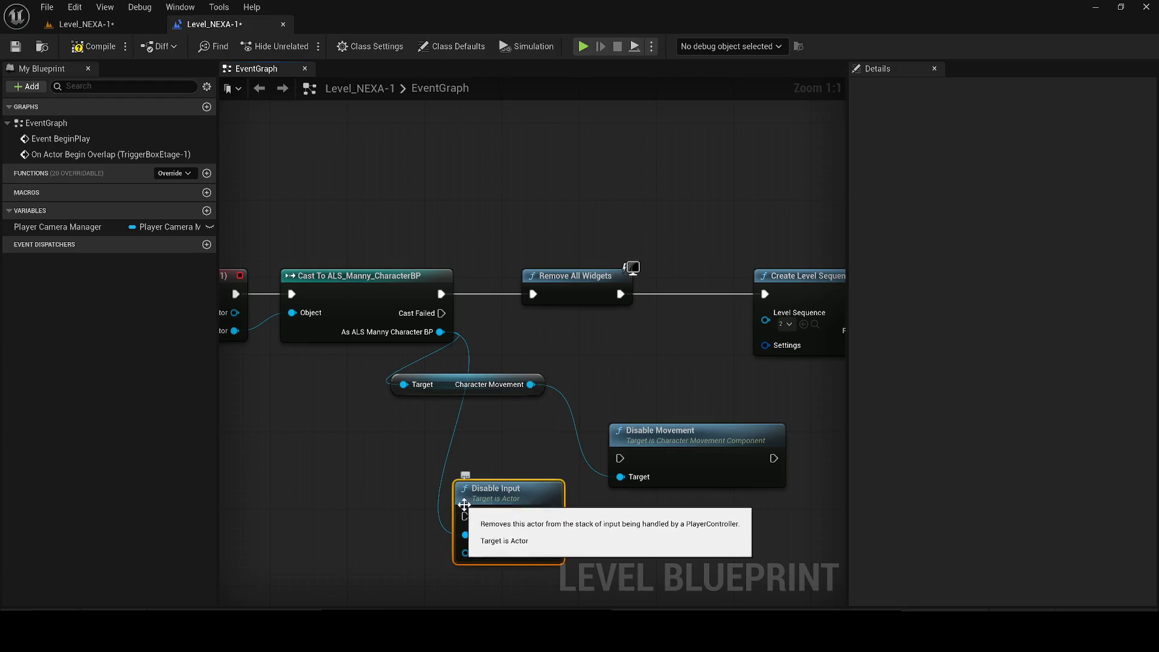
{"action": "left_click_drag", "start_coordinate": [567, 517], "coordinate": [774, 458]}
{"action": "mouse_move", "coordinate": [620, 458]}
{"action": "left_mouse_down"}
{"action": "mouse_move", "coordinate": [625, 450]}
{"action": "mouse_move", "coordinate": [420, 306]}
{"action": "mouse_move", "coordinate": [441, 294]}
{"action": "left_mouse_up"}
{"action": "mouse_move", "coordinate": [406, 421]}
{"action": "left_mouse_down"}
{"action": "mouse_move", "coordinate": [539, 439]}
{"action": "mouse_move", "coordinate": [705, 381]}
{"action": "left_mouse_up"}
Feed Disable Input's Player Controller pin from a new Get Player Controller node
{"action": "mouse_move", "coordinate": [662, 438]}
{"action": "left_mouse_down"}
{"action": "mouse_move", "coordinate": [590, 471]}
{"action": "mouse_move", "coordinate": [414, 452]}
{"action": "left_mouse_up"}
{"action": "type", "text": "get p"}
{"action": "key", "text": "Return"}
{"action": "mouse_move", "coordinate": [747, 403]}
{"action": "left_mouse_down"}
{"action": "mouse_move", "coordinate": [359, 233]}
{"action": "mouse_move", "coordinate": [371, 229]}
{"action": "mouse_move", "coordinate": [277, 249]}
{"action": "left_mouse_up"}
{"action": "scroll", "coordinate": [371, 236], "scroll_direction": "down", "scroll_amount": 5}
{"action": "scroll", "coordinate": [266, 251], "scroll_direction": "up", "scroll_amount": 3}
Search for an Is Valid node from the cast's execution wire
{"action": "left_click_drag", "start_coordinate": [391, 264], "coordinate": [435, 362]}
{"action": "type", "text": "IS VLA"}
{"action": "key", "text": "ctrl+a"}
{"action": "type", "text": "IS VALI"}
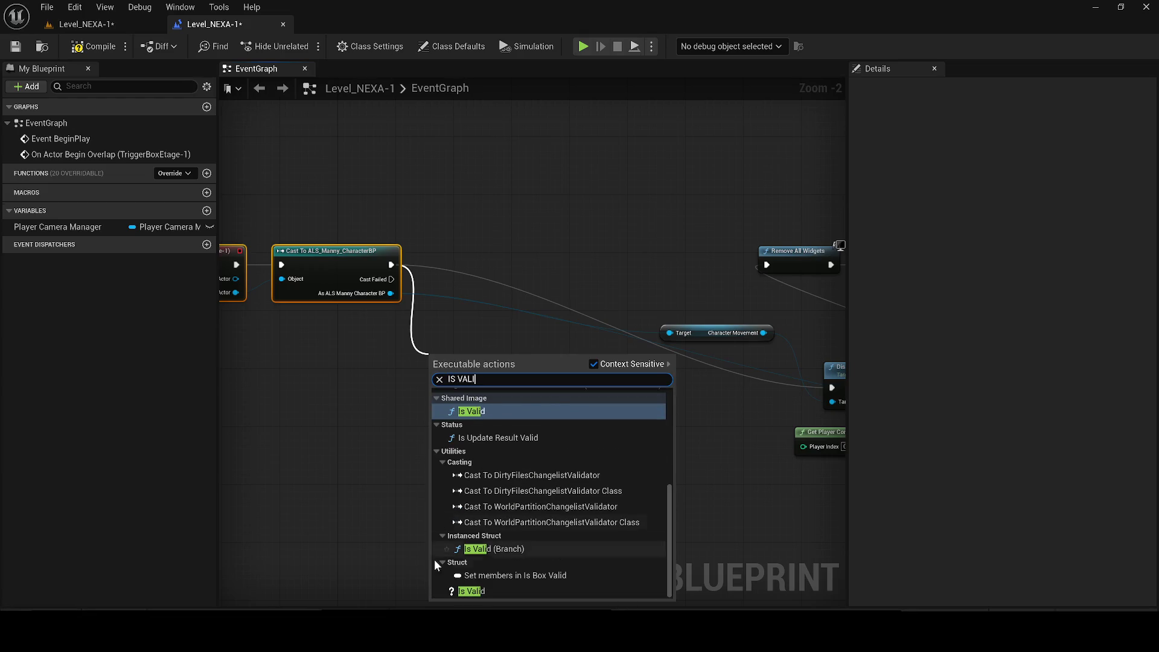
Add an Is Valid check beside the cast and feed it the cast character
{"action": "left_click", "coordinate": [471, 591]}
{"action": "left_click_drag", "start_coordinate": [465, 359], "coordinate": [469, 238]}
{"action": "scroll", "coordinate": [469, 239], "scroll_direction": "up", "scroll_amount": 1}
{"action": "scroll", "coordinate": [469, 238], "scroll_direction": "up", "scroll_amount": 1}
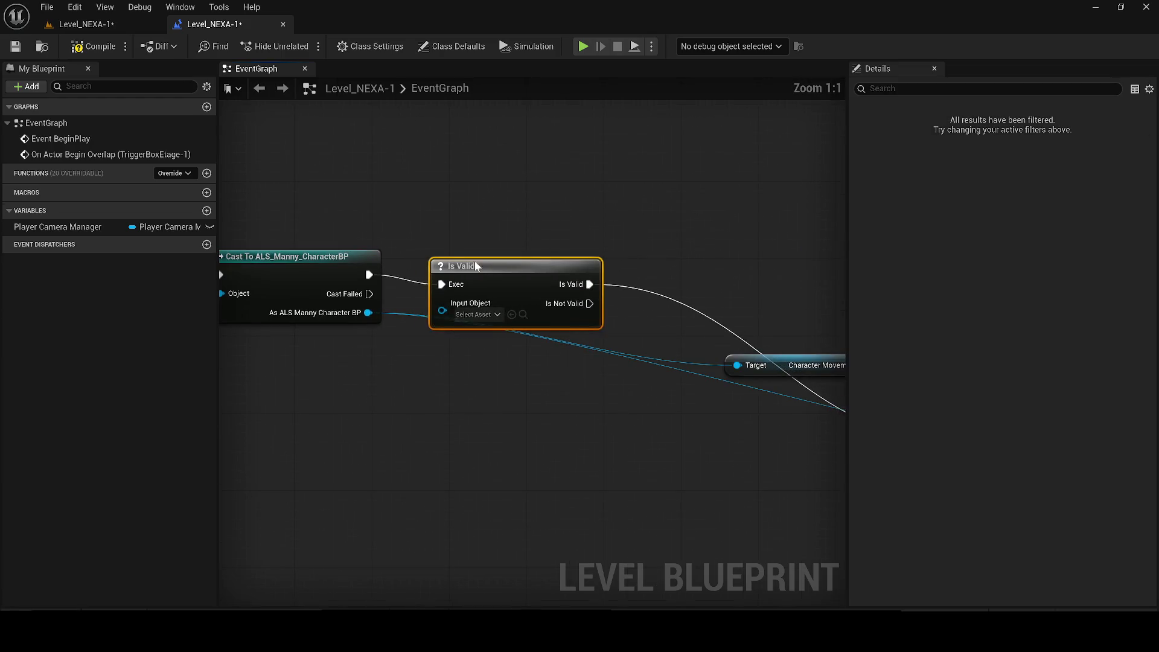
{"action": "left_click_drag", "start_coordinate": [367, 312], "coordinate": [442, 293]}
{"action": "scroll", "coordinate": [525, 305], "scroll_direction": "down", "scroll_amount": 4}
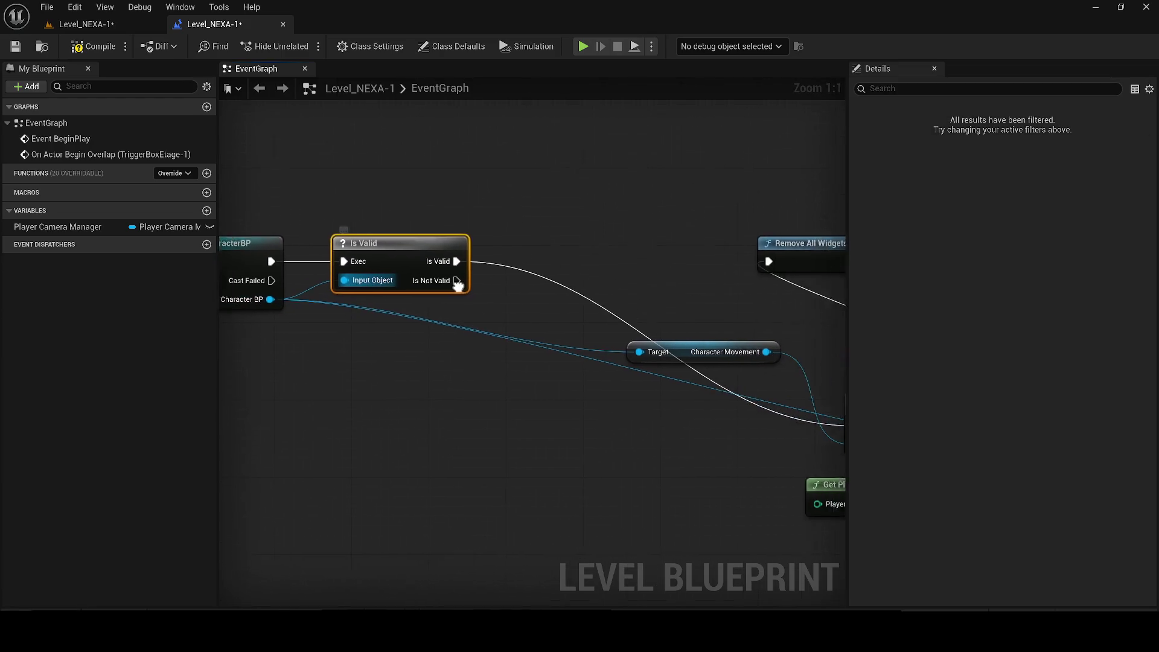
Move Remove All Widgets and Create Level Sequence Player right, and the disable nodes left
{"action": "left_click_drag", "start_coordinate": [541, 237], "coordinate": [319, 259]}
{"action": "left_click_drag", "start_coordinate": [336, 207], "coordinate": [716, 298]}
{"action": "left_click_drag", "start_coordinate": [364, 264], "coordinate": [611, 263]}
{"action": "mouse_move", "coordinate": [538, 378]}
{"action": "left_mouse_down"}
{"action": "mouse_move", "coordinate": [397, 321]}
{"action": "mouse_move", "coordinate": [362, 238]}
{"action": "left_mouse_up"}
{"action": "scroll", "coordinate": [554, 267], "scroll_direction": "up", "scroll_amount": 2}
{"action": "mouse_move", "coordinate": [554, 267]}
{"action": "left_mouse_down"}
{"action": "mouse_move", "coordinate": [414, 302]}
{"action": "mouse_move", "coordinate": [370, 294]}
{"action": "mouse_move", "coordinate": [418, 297]}
{"action": "left_mouse_up"}
{"action": "left_click", "coordinate": [495, 375]}
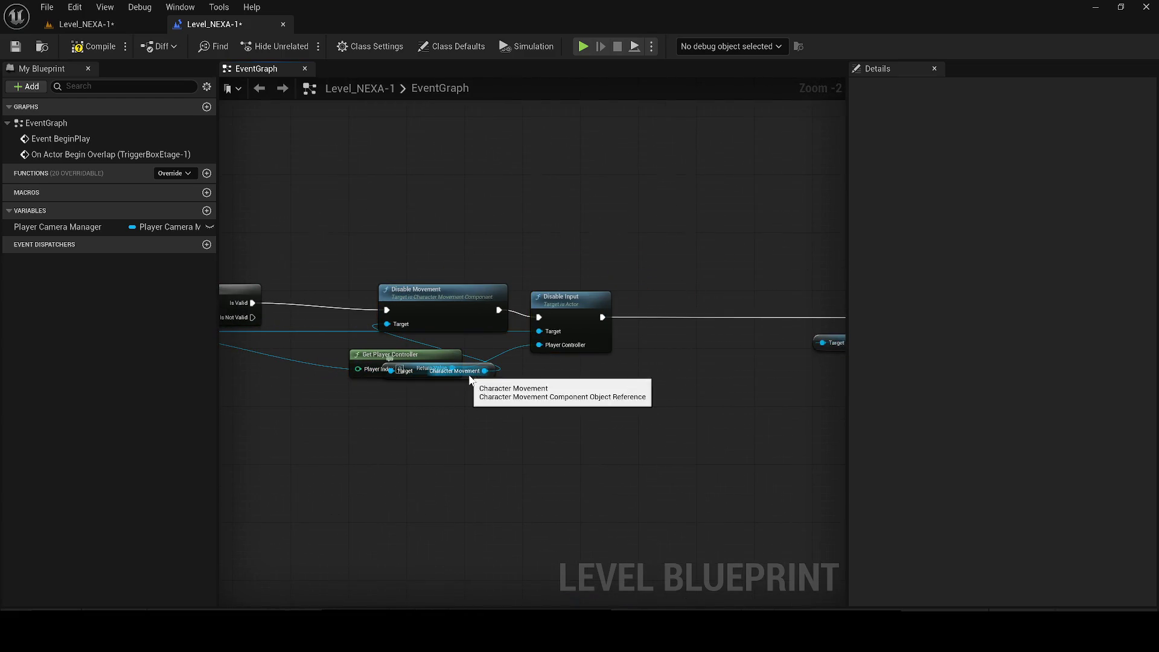
Realign Get Player Controller, Disable Movement and Disable Input, adding a reroute point on the wire
{"action": "left_click_drag", "start_coordinate": [473, 378], "coordinate": [283, 369]}
{"action": "left_click_drag", "start_coordinate": [540, 358], "coordinate": [574, 356]}
{"action": "left_click_drag", "start_coordinate": [582, 302], "coordinate": [581, 294]}
{"action": "left_click_drag", "start_coordinate": [688, 300], "coordinate": [689, 286]}
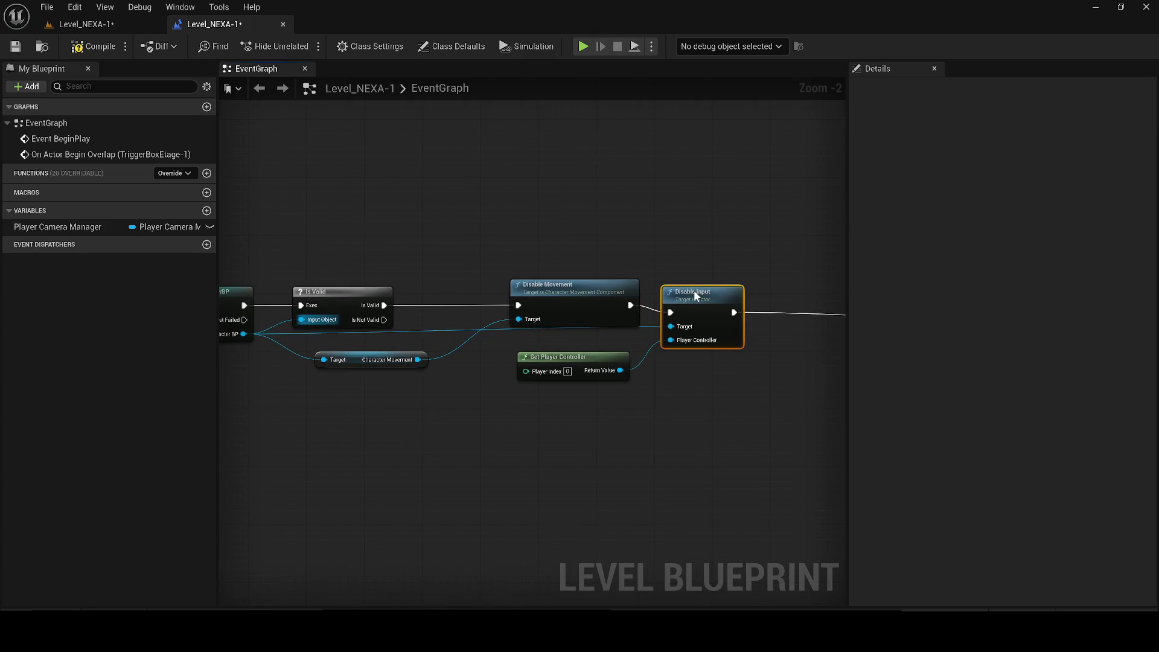
{"action": "left_click_drag", "start_coordinate": [573, 360], "coordinate": [593, 363]}
{"action": "scroll", "coordinate": [424, 335], "scroll_direction": "up", "scroll_amount": 2}
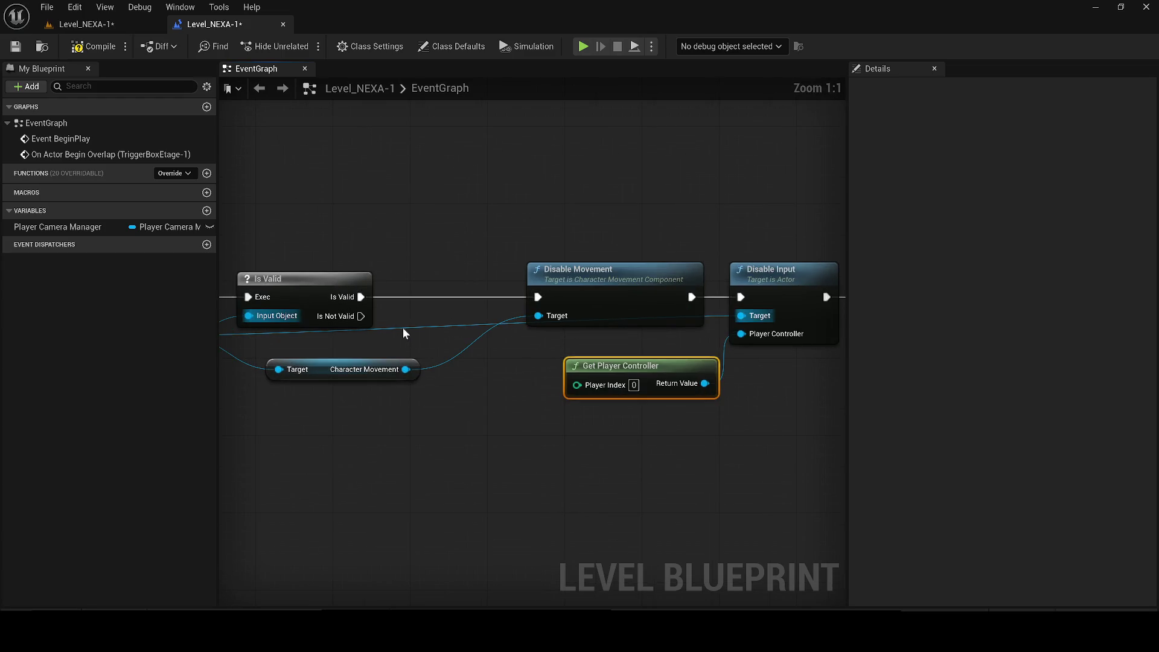
{"action": "double_click", "coordinate": [403, 330]}
{"action": "scroll", "coordinate": [687, 389], "scroll_direction": "down", "scroll_amount": 2}
Arrange the Sequence Player getter, Create Level Sequence Player and Play nodes, then compile the Level Blueprint
{"action": "left_click_drag", "start_coordinate": [687, 389], "coordinate": [209, 367]}
{"action": "mouse_move", "coordinate": [427, 389]}
{"action": "left_mouse_down"}
{"action": "mouse_move", "coordinate": [698, 400]}
{"action": "mouse_move", "coordinate": [615, 335]}
{"action": "mouse_move", "coordinate": [486, 349]}
{"action": "left_mouse_up"}
{"action": "scroll", "coordinate": [569, 341], "scroll_direction": "up", "scroll_amount": 1}
{"action": "left_click", "coordinate": [440, 388]}
{"action": "mouse_move", "coordinate": [410, 381]}
{"action": "left_mouse_down"}
{"action": "mouse_move", "coordinate": [648, 408]}
{"action": "mouse_move", "coordinate": [503, 420]}
{"action": "mouse_move", "coordinate": [654, 462]}
{"action": "left_mouse_up"}
{"action": "mouse_move", "coordinate": [738, 383]}
{"action": "left_mouse_down"}
{"action": "mouse_move", "coordinate": [469, 366]}
{"action": "mouse_move", "coordinate": [226, 370]}
{"action": "left_mouse_up"}
{"action": "left_click_drag", "start_coordinate": [778, 336], "coordinate": [511, 334]}
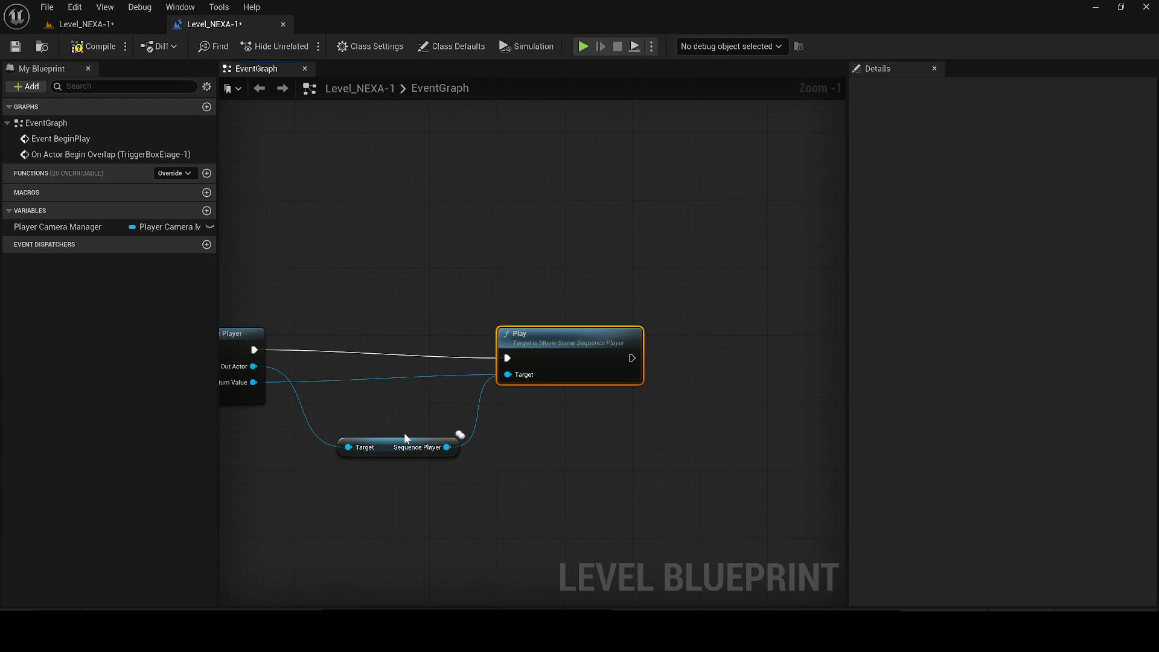
{"action": "left_click_drag", "start_coordinate": [405, 437], "coordinate": [404, 404]}
{"action": "left_click_drag", "start_coordinate": [528, 362], "coordinate": [518, 353]}
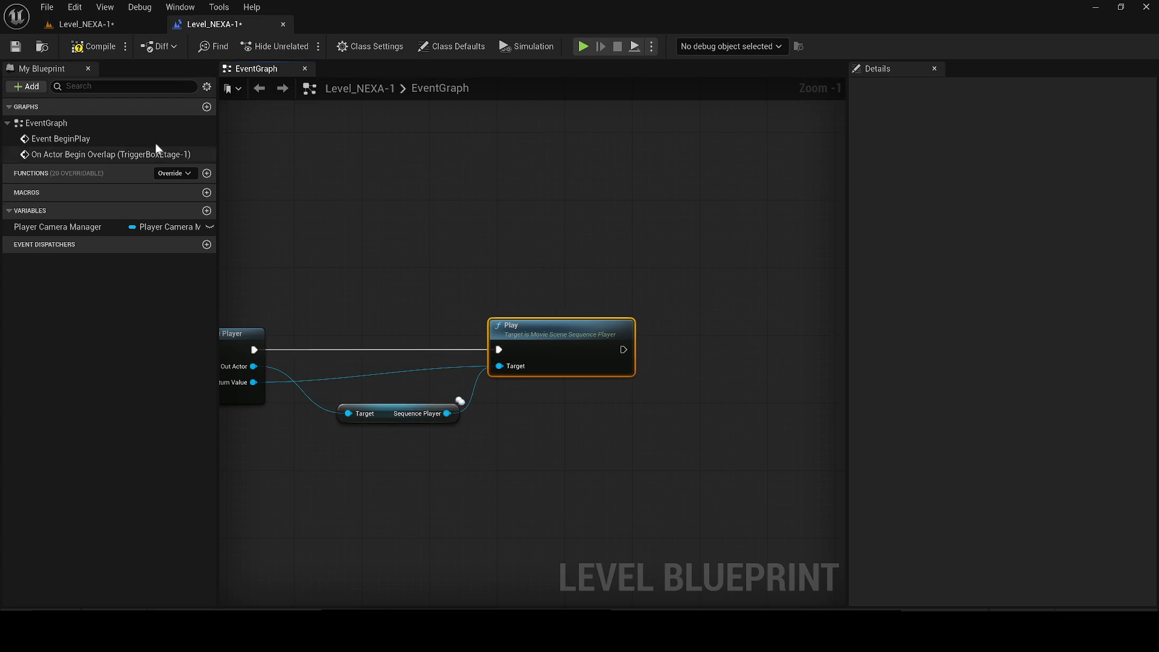
{"action": "left_click", "coordinate": [94, 46]}
Save the level and all Level Blueprint changes
{"action": "key", "text": "ctrl+s"}
{"action": "scroll", "coordinate": [520, 357], "scroll_direction": "down", "scroll_amount": 7}
{"action": "scroll", "coordinate": [408, 263], "scroll_direction": "down", "scroll_amount": 2}
{"action": "scroll", "coordinate": [435, 305], "scroll_direction": "up", "scroll_amount": 5}
Play-test Level_NEXA-1 with Alt+P, stop it, and select the Bp_Door_Labs door
{"action": "left_click", "coordinate": [85, 24]}
{"action": "key", "text": "alt+p"}
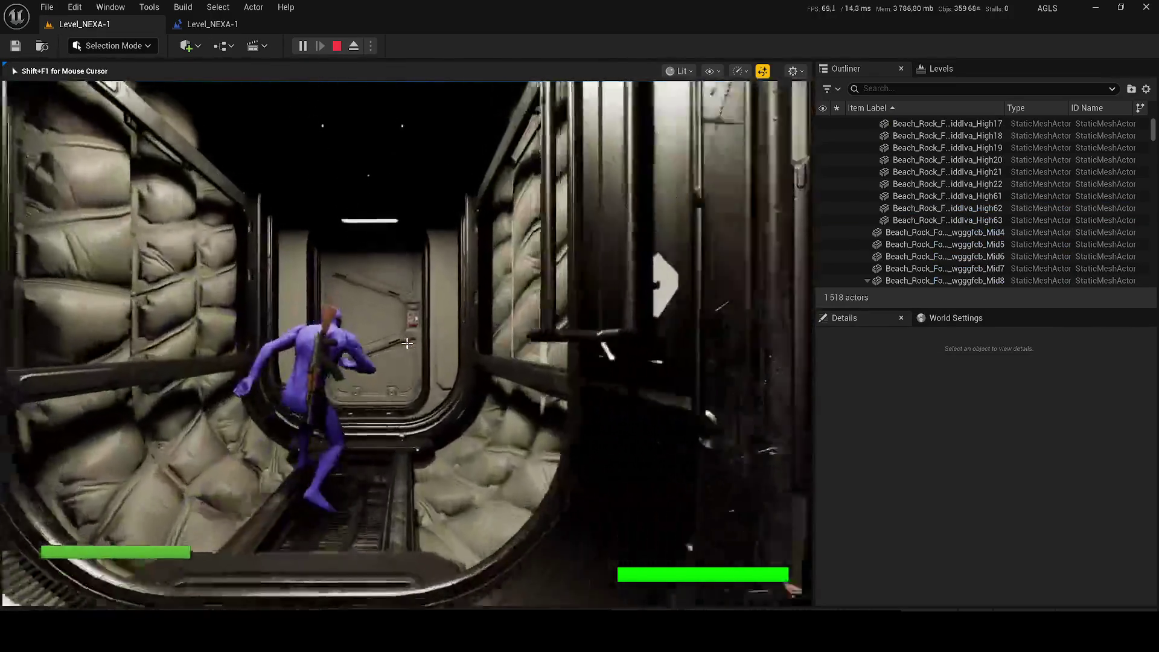
{"action": "key", "text": "Escape"}
{"action": "left_click", "coordinate": [397, 343]}
Frame the Bp_Door_Labs door and open its blueprint event graph beside the viewport
{"action": "key", "text": "f"}
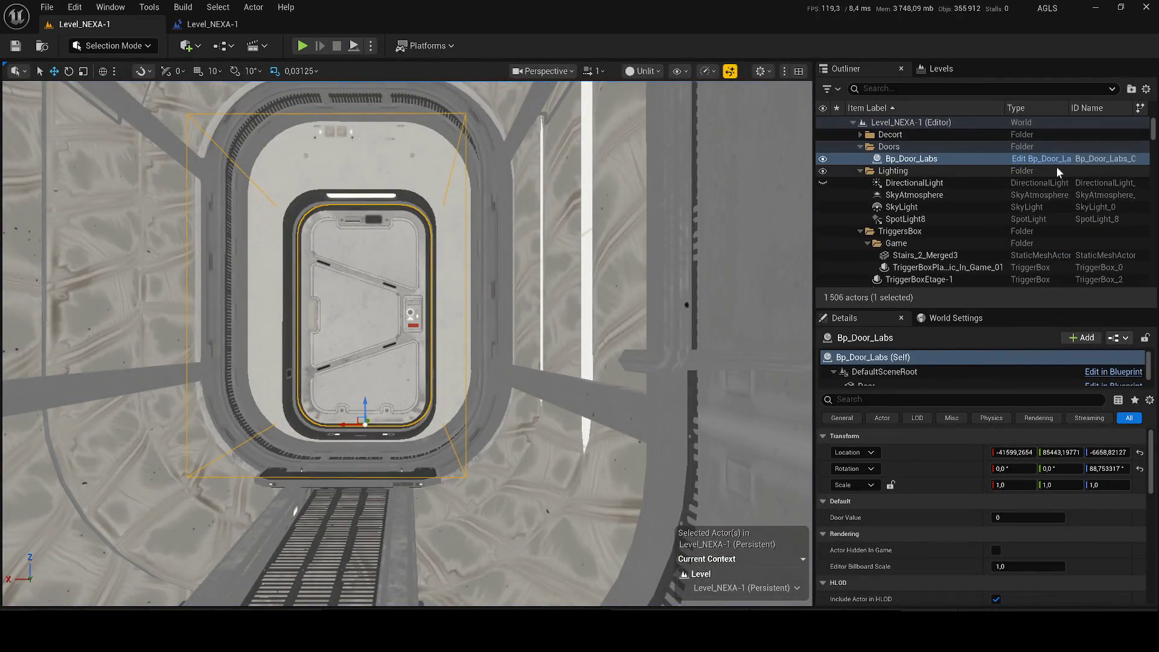
{"action": "left_click", "coordinate": [1051, 162]}
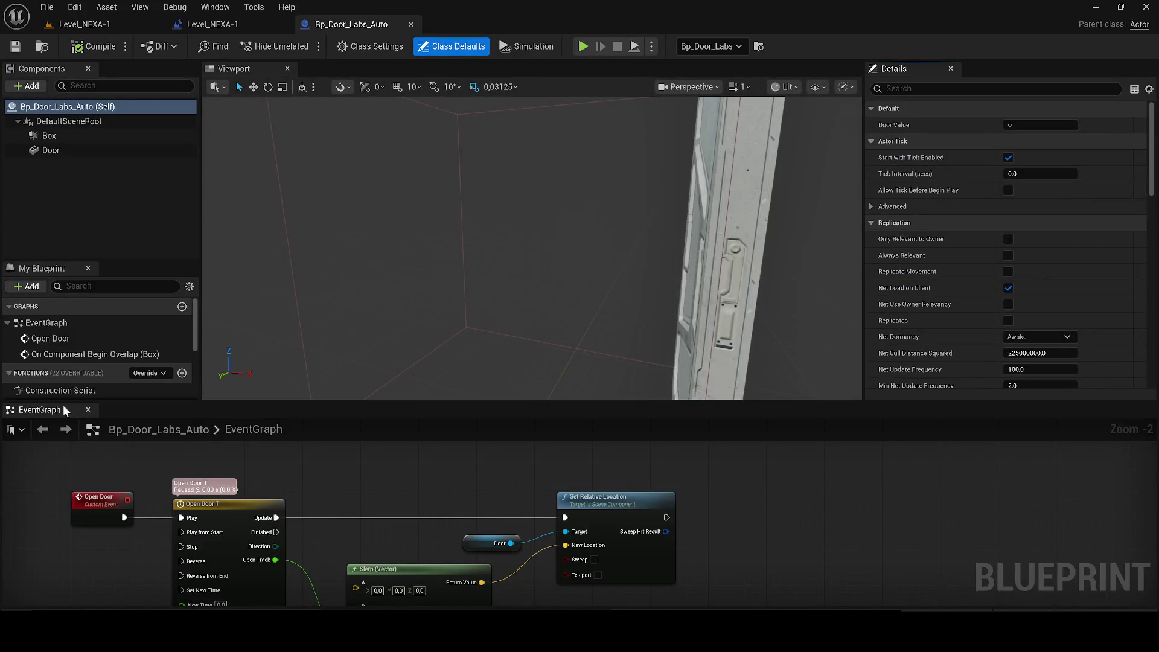
{"action": "left_click_drag", "start_coordinate": [39, 409], "coordinate": [320, 71]}
Add Event BeginPlay calling Open Door, save the door blueprint, and return to the level
{"action": "right_click", "coordinate": [392, 272]}
{"action": "type", "text": "begin"}
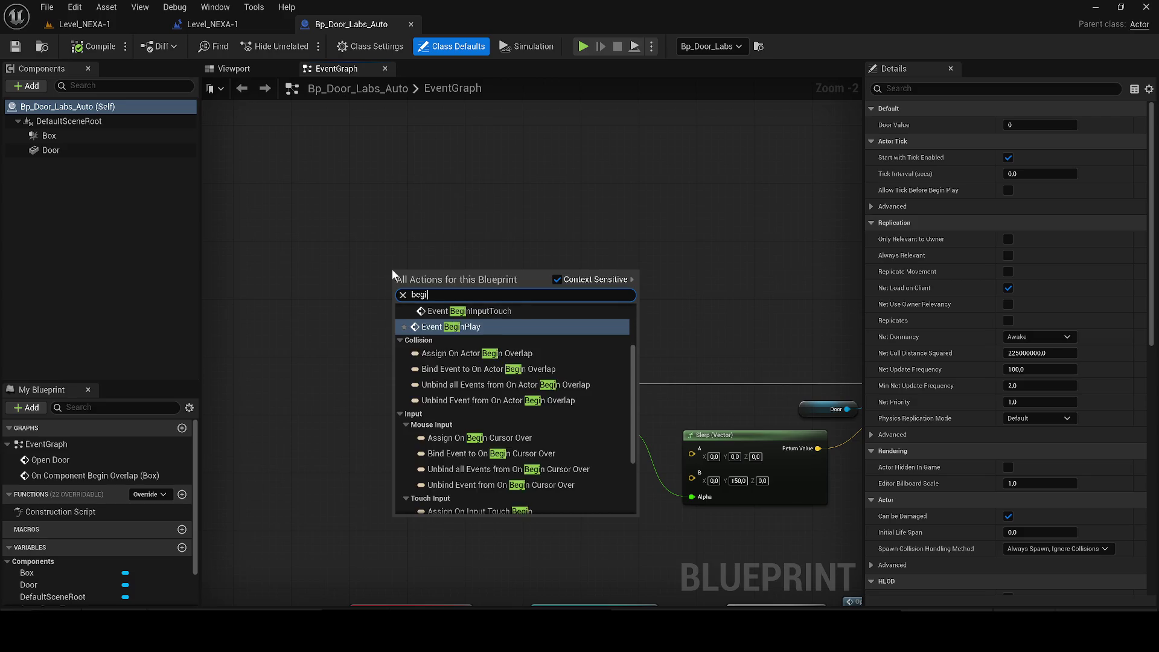
{"action": "key", "text": "Return"}
{"action": "left_click_drag", "start_coordinate": [447, 282], "coordinate": [508, 269]}
{"action": "type", "text": "open door"}
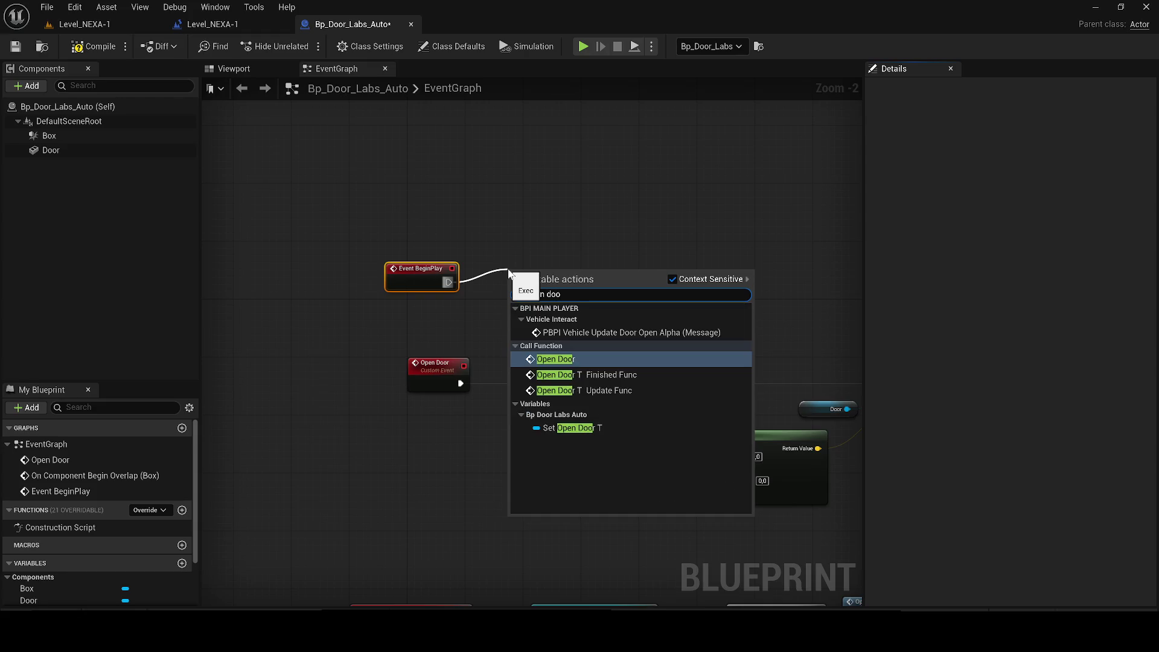
{"action": "key", "text": "Return"}
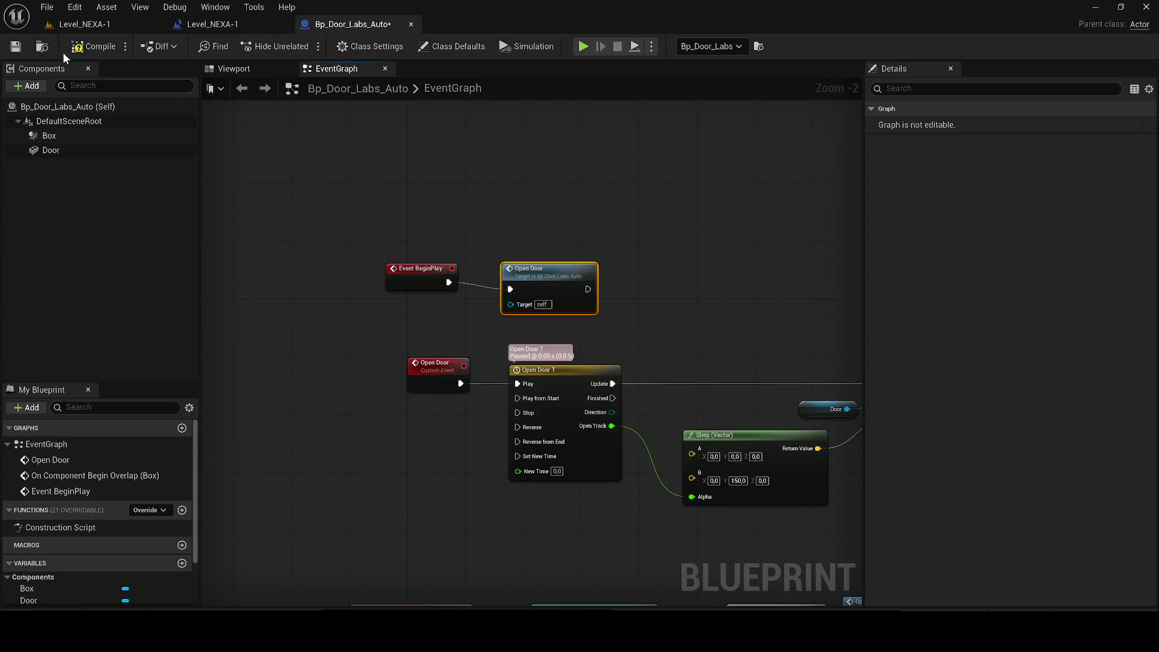
{"action": "left_click", "coordinate": [15, 47]}
{"action": "left_click", "coordinate": [84, 25]}
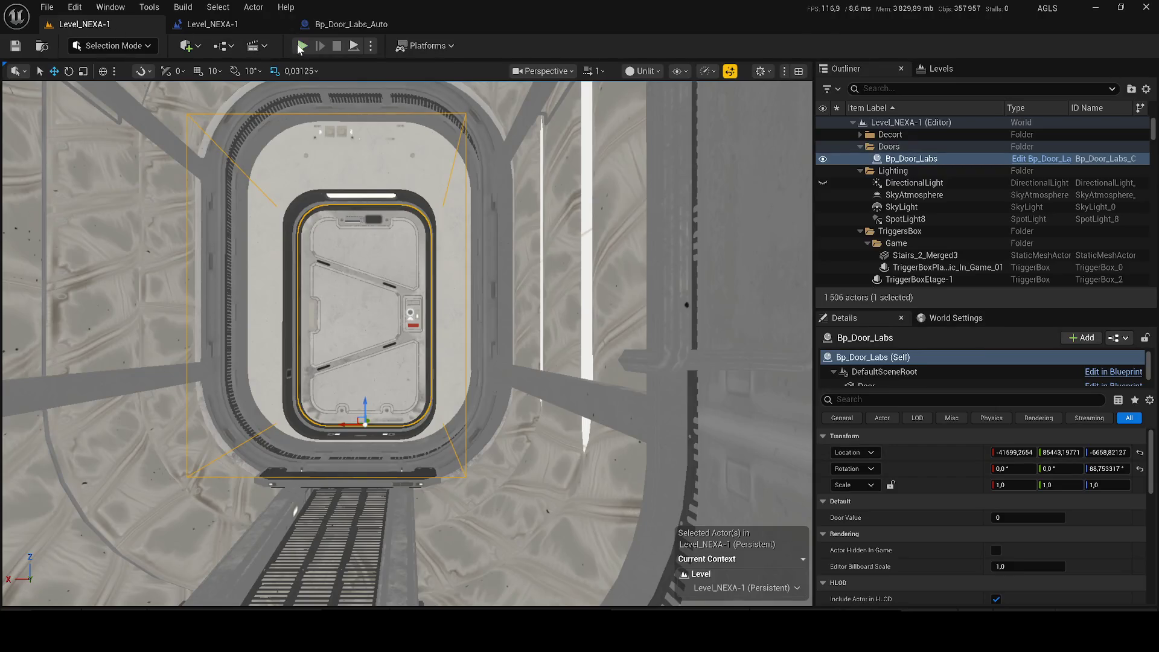
{"action": "key", "text": "alt+p"}
{"action": "key", "text": "w"}
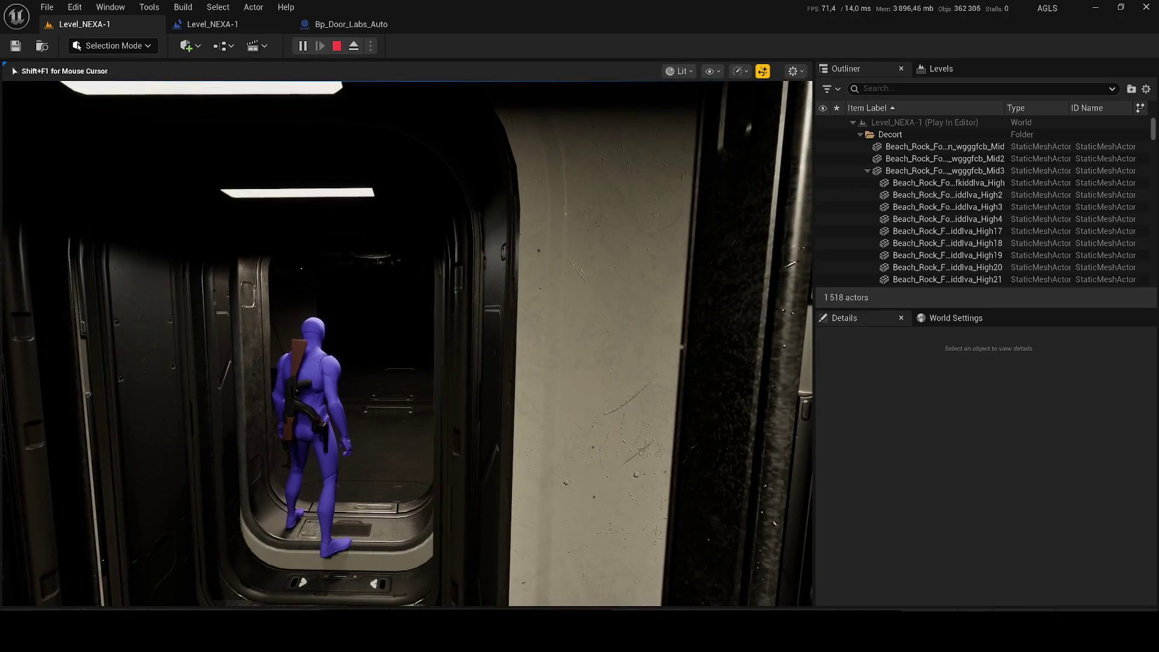
{"action": "key", "text": "Escape"}
{"action": "scroll", "coordinate": [408, 344], "scroll_direction": "up", "scroll_amount": 5}
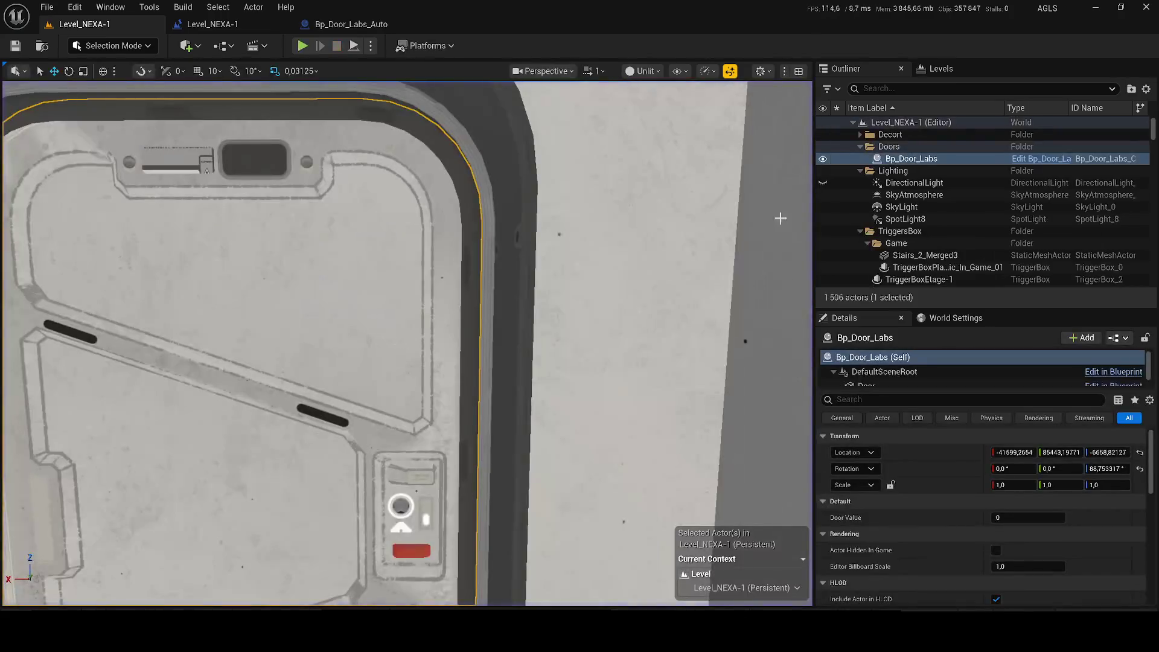
Select TriggerBoxEtage-1 at the door, raise it to cover the doorway, and save the level
{"action": "scroll", "coordinate": [407, 343], "scroll_direction": "down", "scroll_amount": 5}
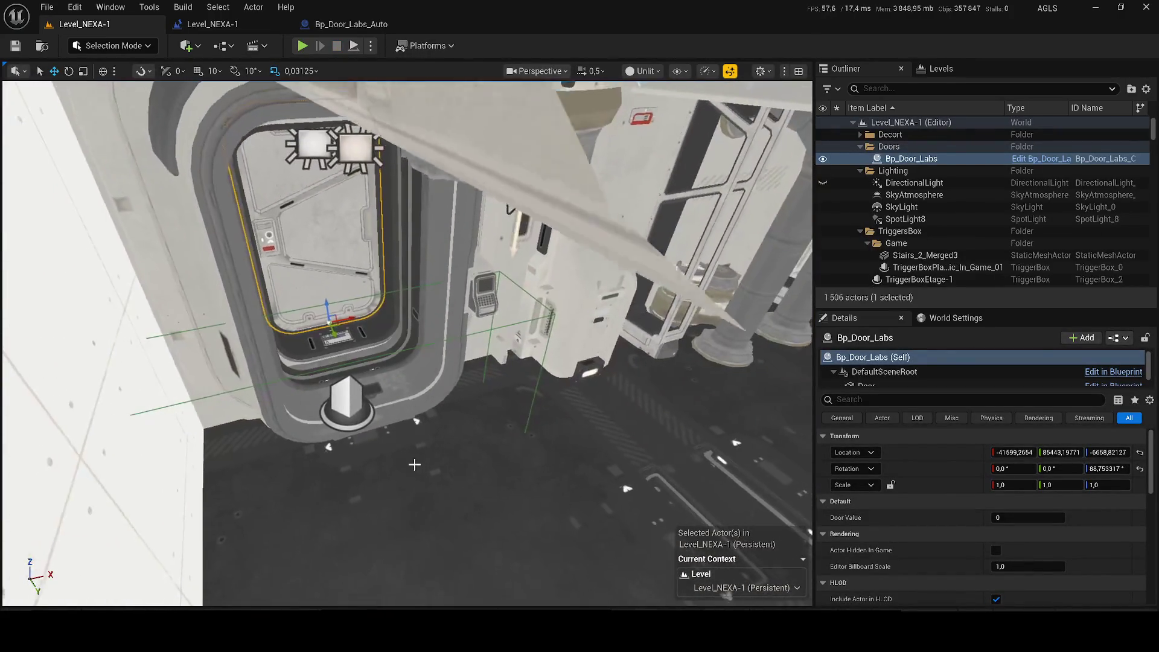
{"action": "left_click", "coordinate": [362, 386]}
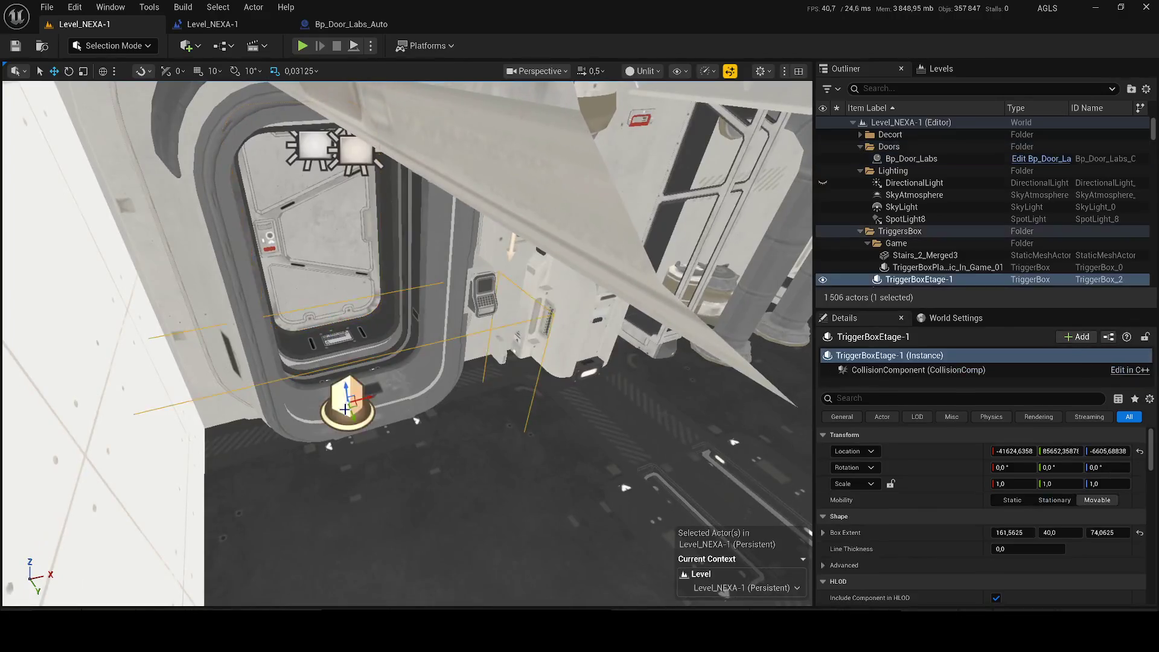
{"action": "left_click_drag", "start_coordinate": [362, 387], "coordinate": [336, 406]}
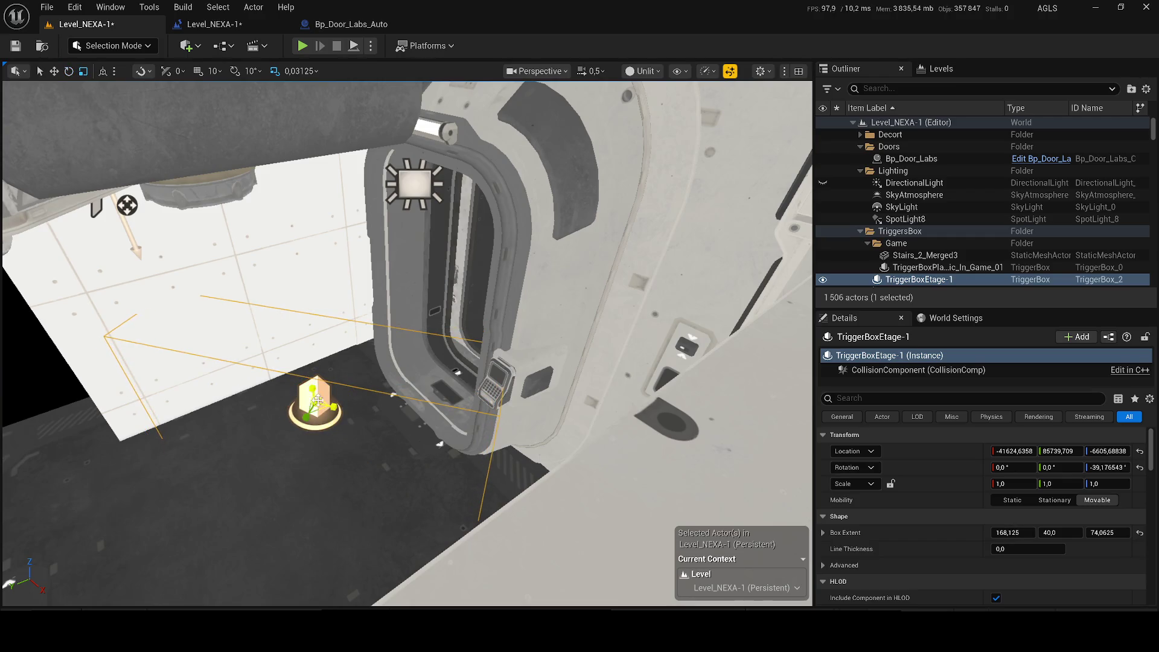
{"action": "left_click_drag", "start_coordinate": [313, 389], "coordinate": [303, 348]}
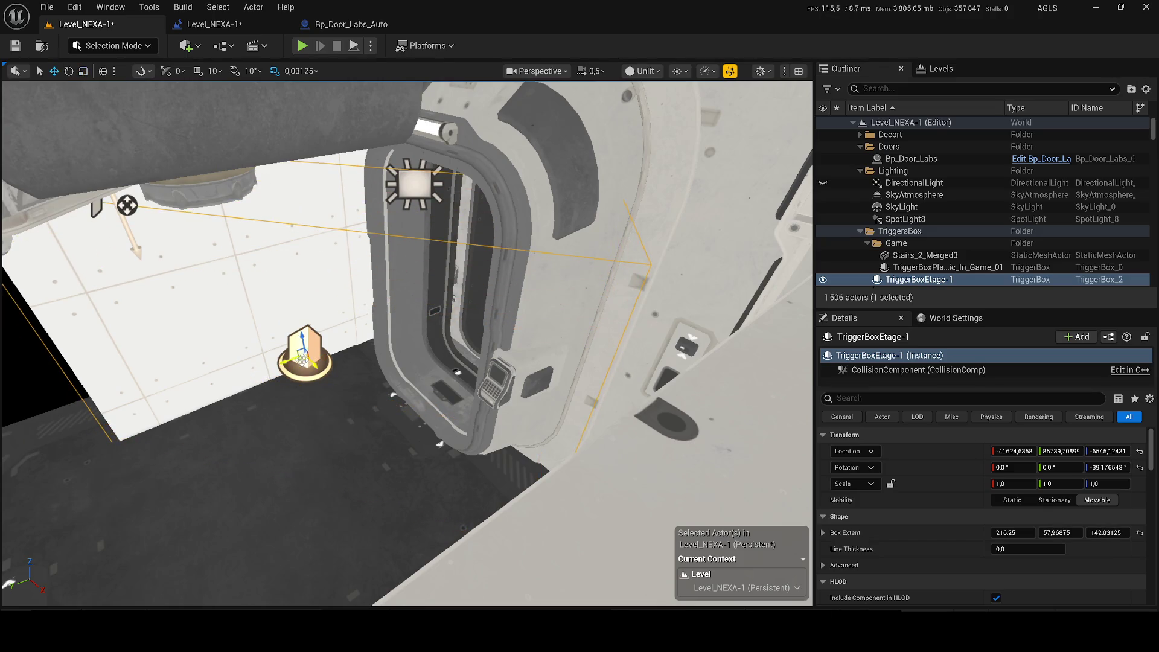
{"action": "scroll", "coordinate": [302, 360], "scroll_direction": "up", "scroll_amount": 5}
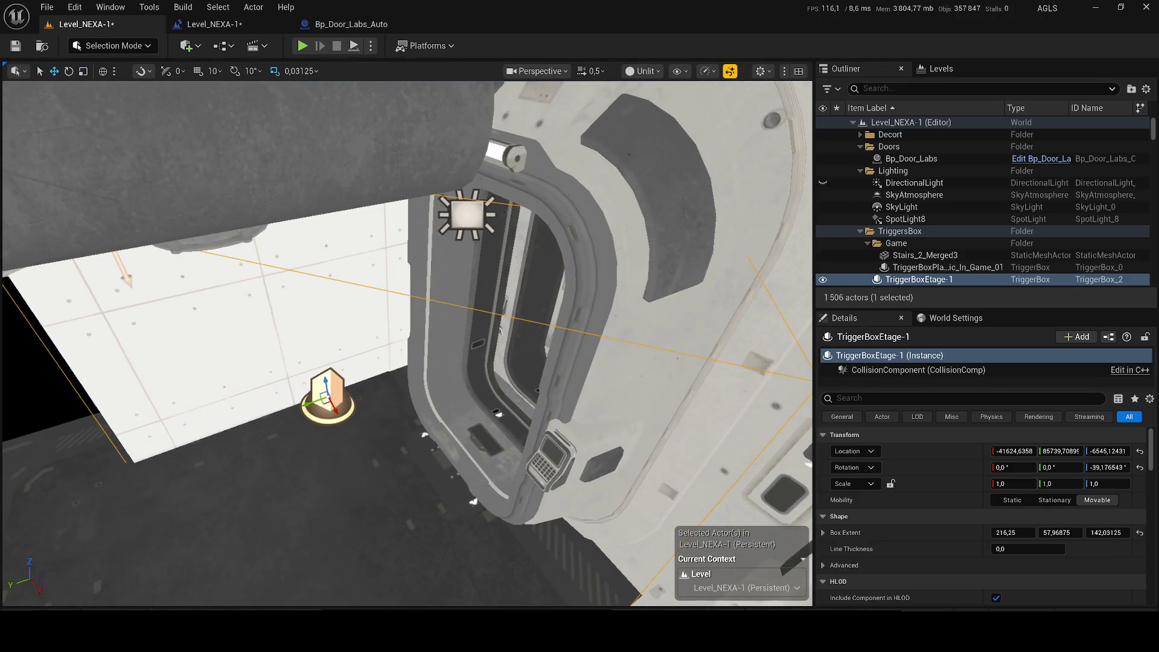
{"action": "scroll", "coordinate": [326, 391], "scroll_direction": "up", "scroll_amount": 2}
{"action": "scroll", "coordinate": [343, 385], "scroll_direction": "up", "scroll_amount": 2}
{"action": "key", "text": "ctrl+s"}
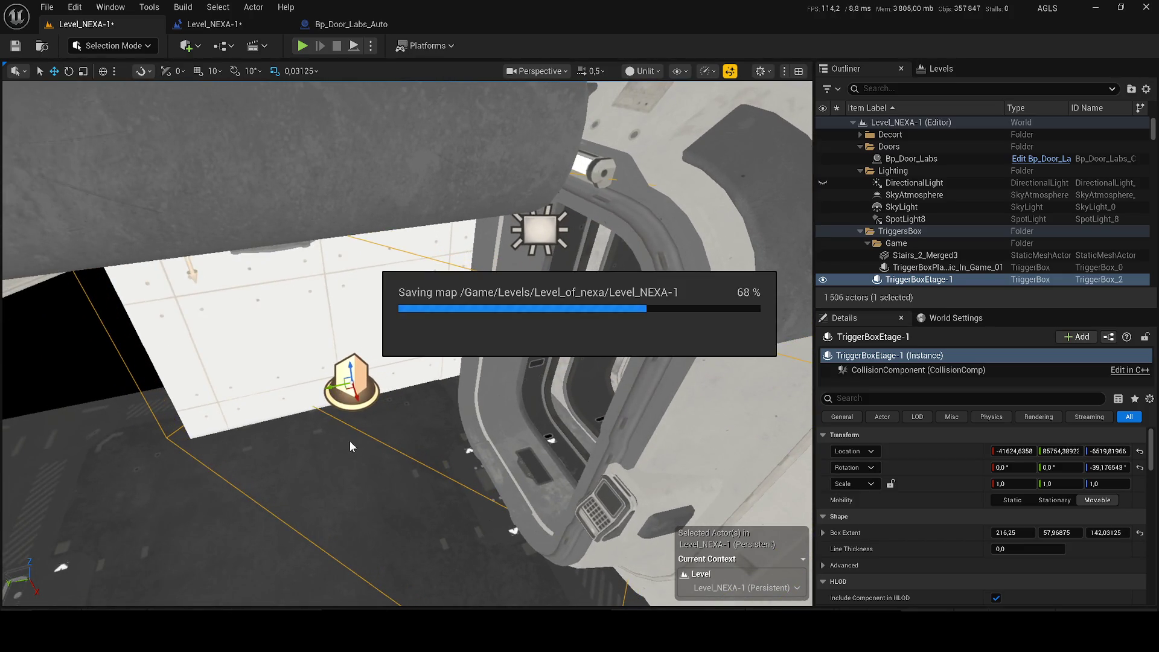
Move the trigger box along the hangar floor by the doorway
{"action": "left_click_drag", "start_coordinate": [409, 541], "coordinate": [422, 519]}
{"action": "mouse_move", "coordinate": [546, 151]}
{"action": "left_mouse_down"}
{"action": "mouse_move", "coordinate": [561, 158]}
{"action": "mouse_move", "coordinate": [374, 160]}
{"action": "left_mouse_up"}
{"action": "left_click_drag", "start_coordinate": [350, 354], "coordinate": [366, 354]}
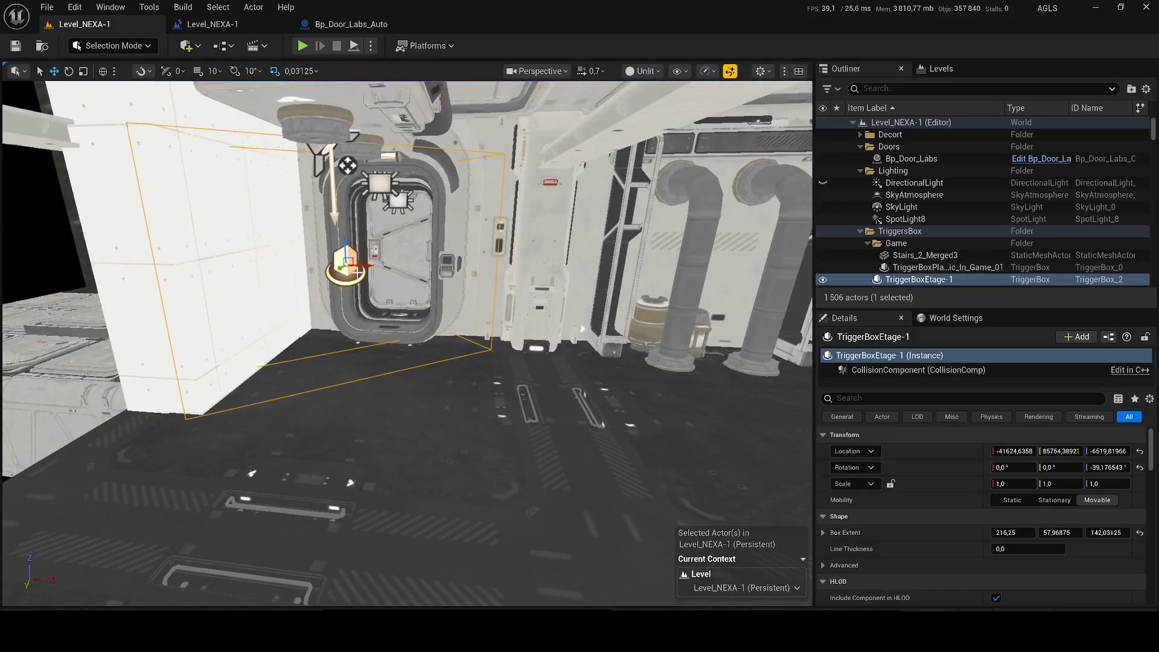
{"action": "mouse_move", "coordinate": [340, 264]}
{"action": "left_mouse_down"}
{"action": "mouse_move", "coordinate": [326, 284]}
{"action": "mouse_move", "coordinate": [390, 271]}
{"action": "mouse_move", "coordinate": [421, 288]}
{"action": "mouse_move", "coordinate": [517, 283]}
{"action": "left_mouse_up"}
{"action": "key", "text": "e"}
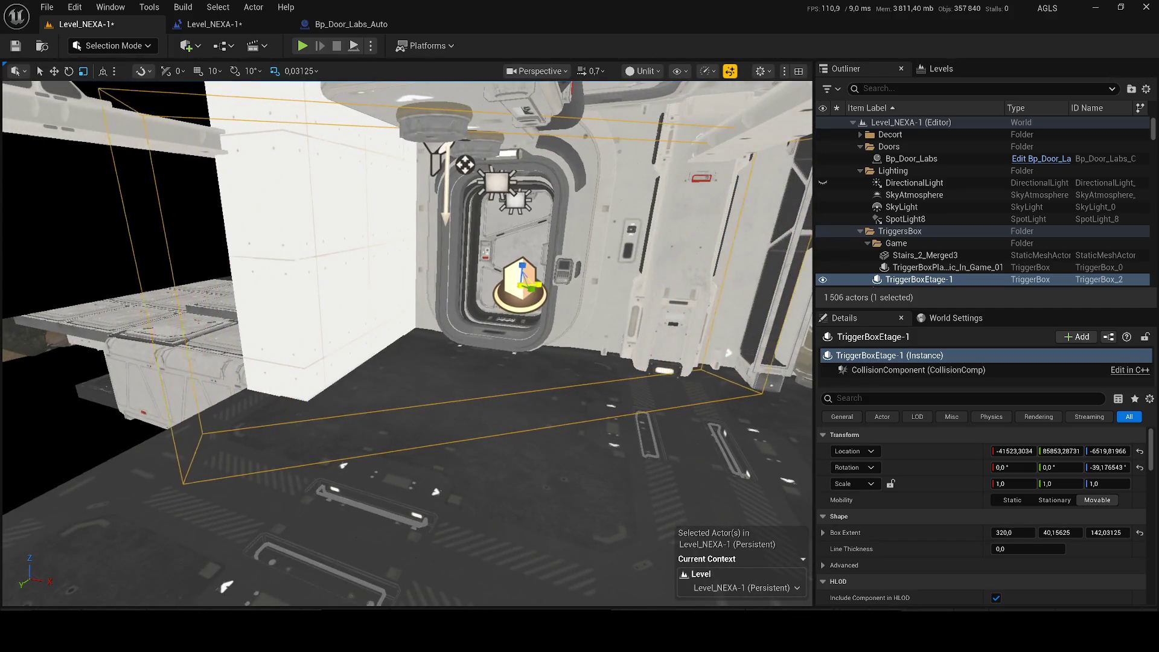
Select the Cube274 wall panel beside the door and duplicate it
{"action": "left_click", "coordinate": [316, 302]}
{"action": "mouse_move", "coordinate": [317, 303]}
{"action": "left_mouse_down"}
{"action": "mouse_move", "coordinate": [482, 308]}
{"action": "mouse_move", "coordinate": [409, 333]}
{"action": "left_mouse_up"}
{"action": "key", "text": "ctrl+d"}
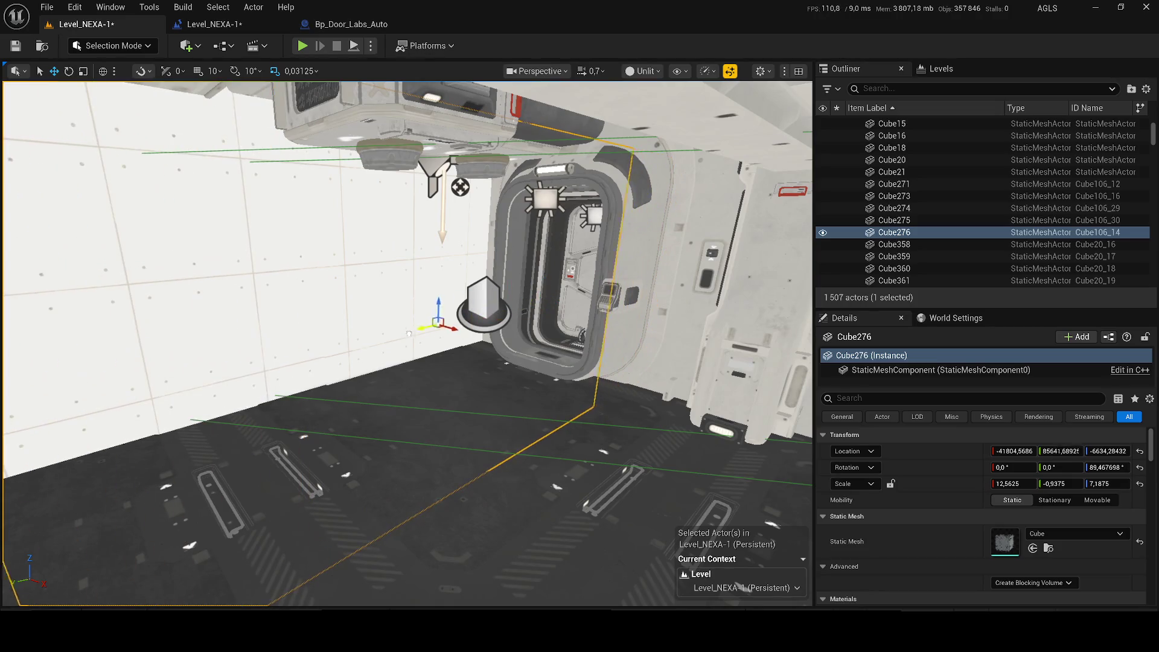
{"action": "left_click_drag", "start_coordinate": [562, 347], "coordinate": [367, 354]}
{"action": "left_click", "coordinate": [301, 46]}
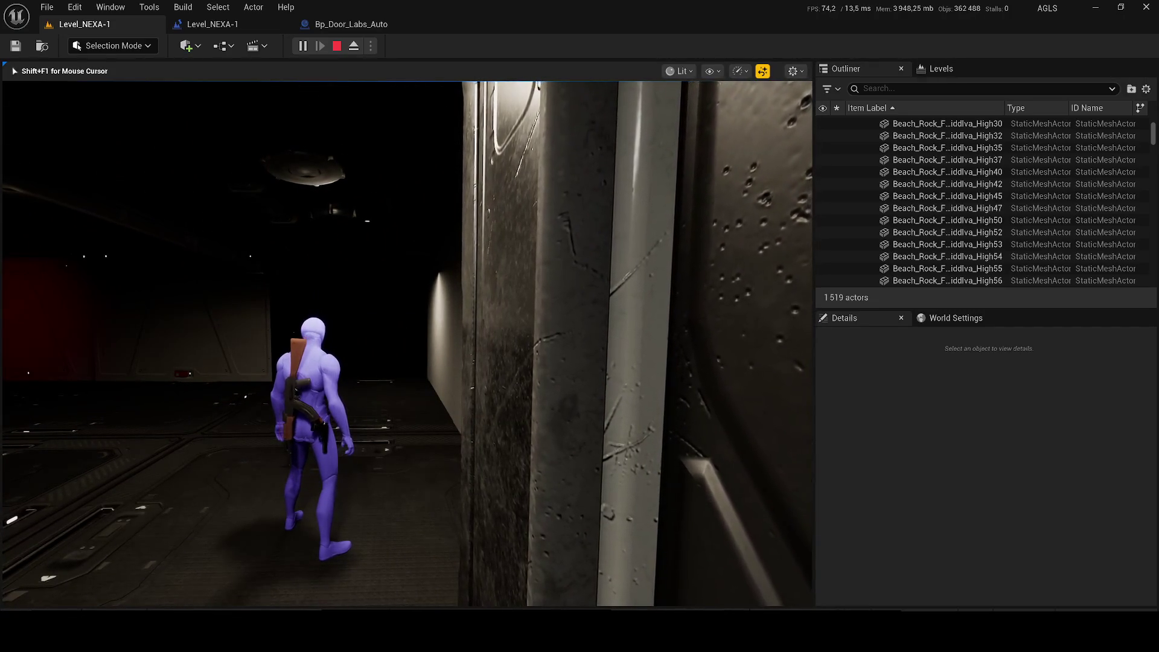
End the playtest and bring up the Bp_Door_Labs_Auto event graph
{"action": "key", "text": "Escape"}
{"action": "left_click", "coordinate": [222, 27]}
{"action": "left_click", "coordinate": [325, 27]}
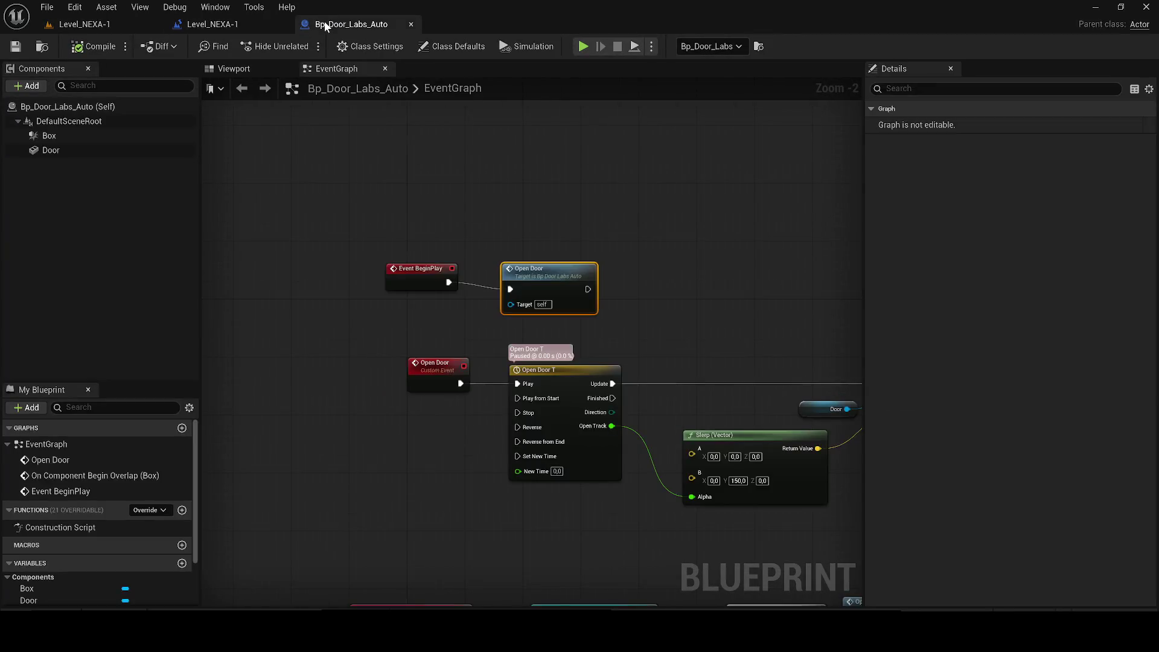
Shift TriggerBoxEtage-1 further along X, save the level, and launch a playtest
{"action": "left_click", "coordinate": [242, 20]}
{"action": "left_click", "coordinate": [90, 24]}
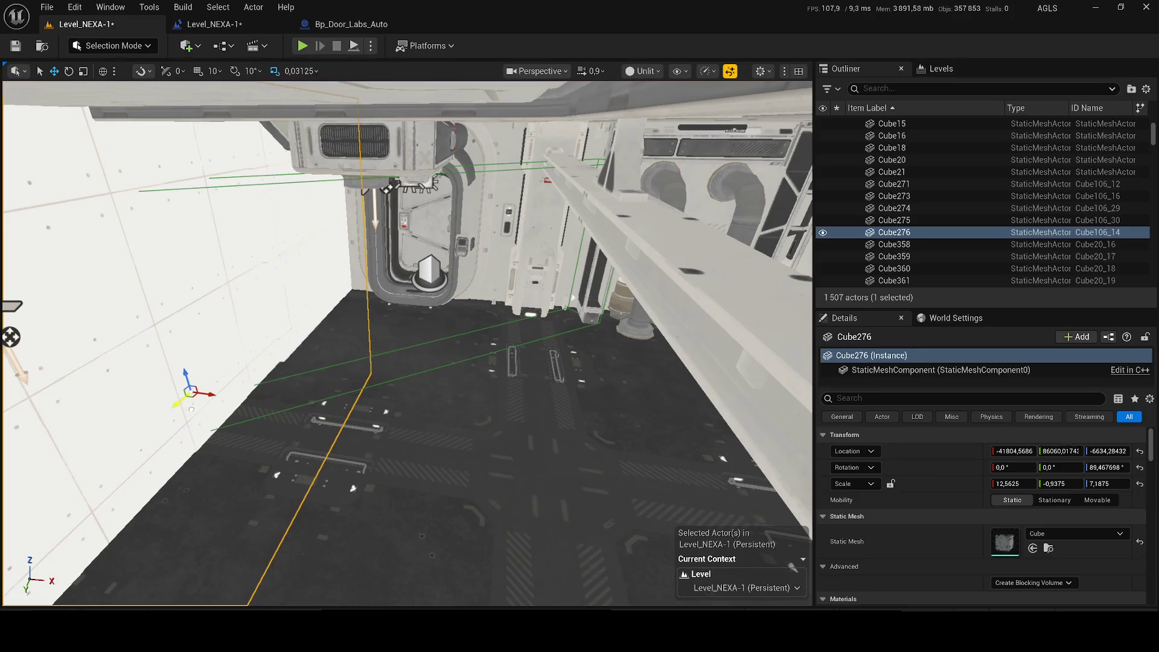
{"action": "left_click", "coordinate": [413, 375]}
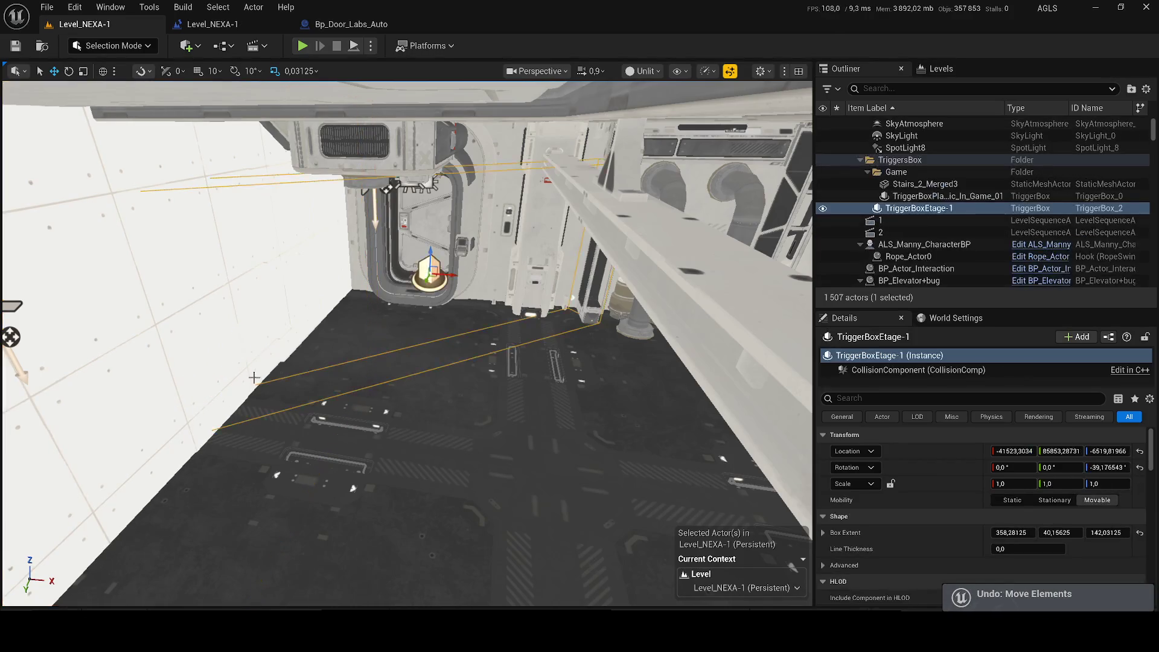
{"action": "left_click_drag", "start_coordinate": [449, 275], "coordinate": [500, 275]}
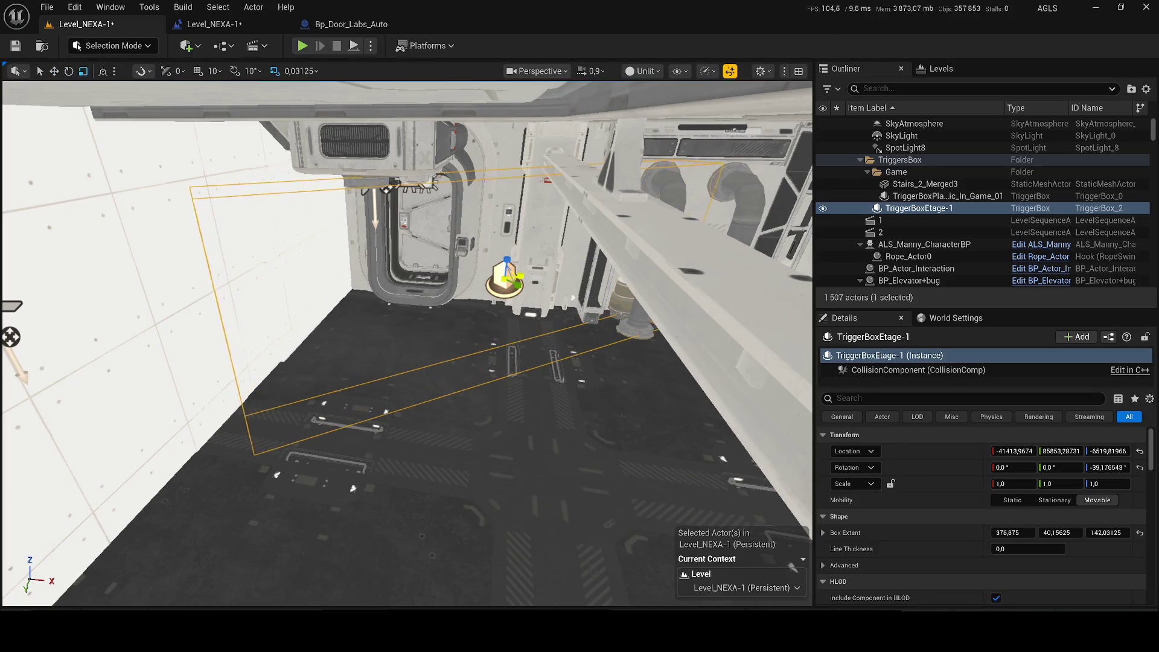
{"action": "key", "text": "ctrl+s"}
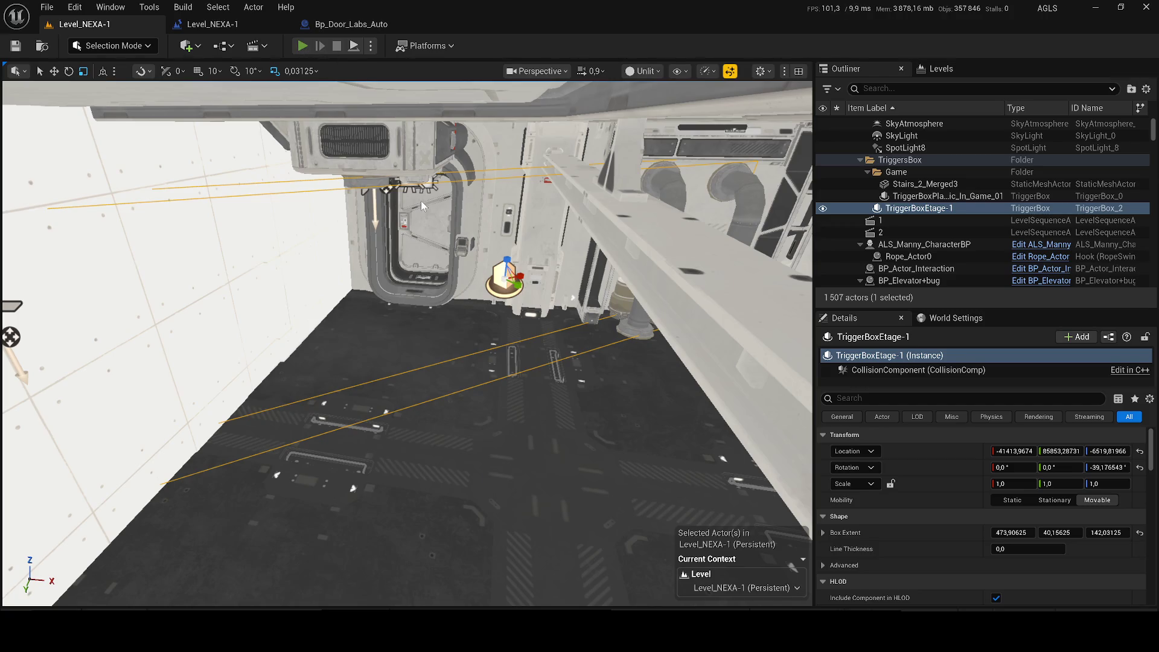
{"action": "key", "text": "alt+p"}
Run the character down the corridor into the red-lit room and along the pale wall, then stop play
{"action": "key", "text": "w"}
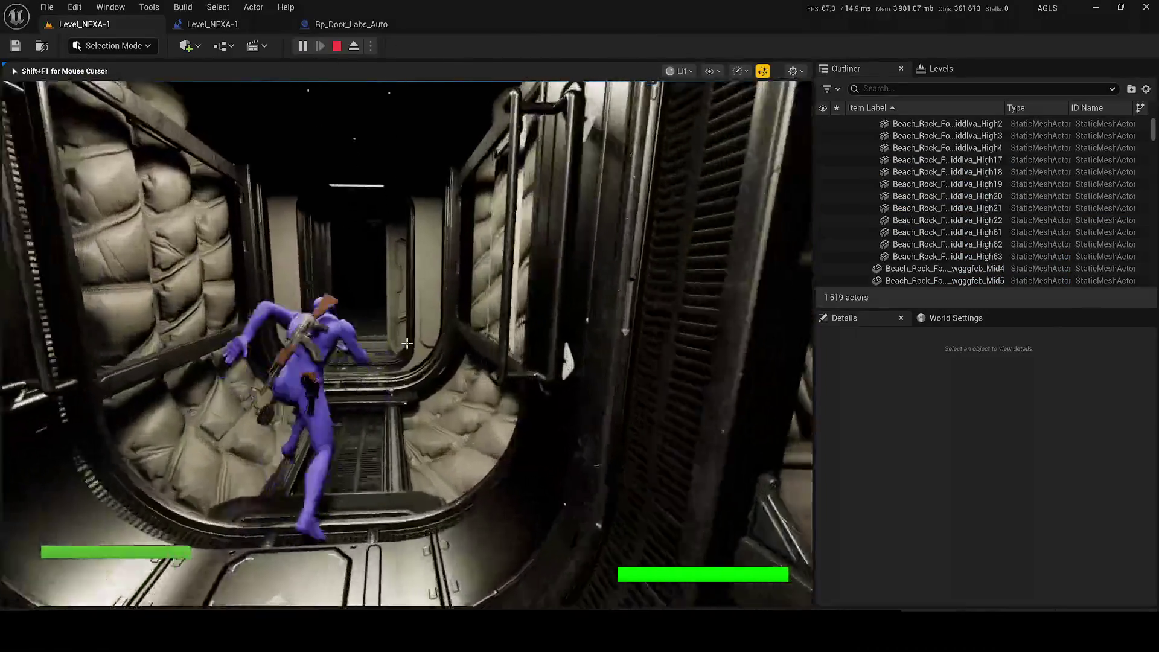
{"action": "key", "text": "a"}
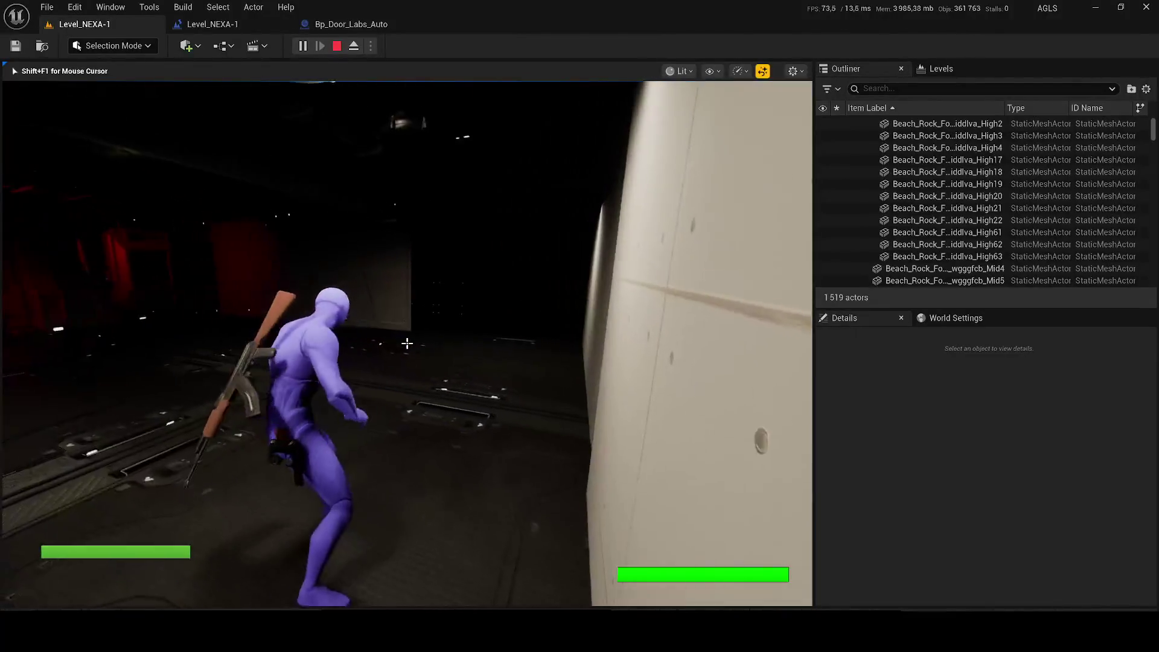
{"action": "key", "text": "w"}
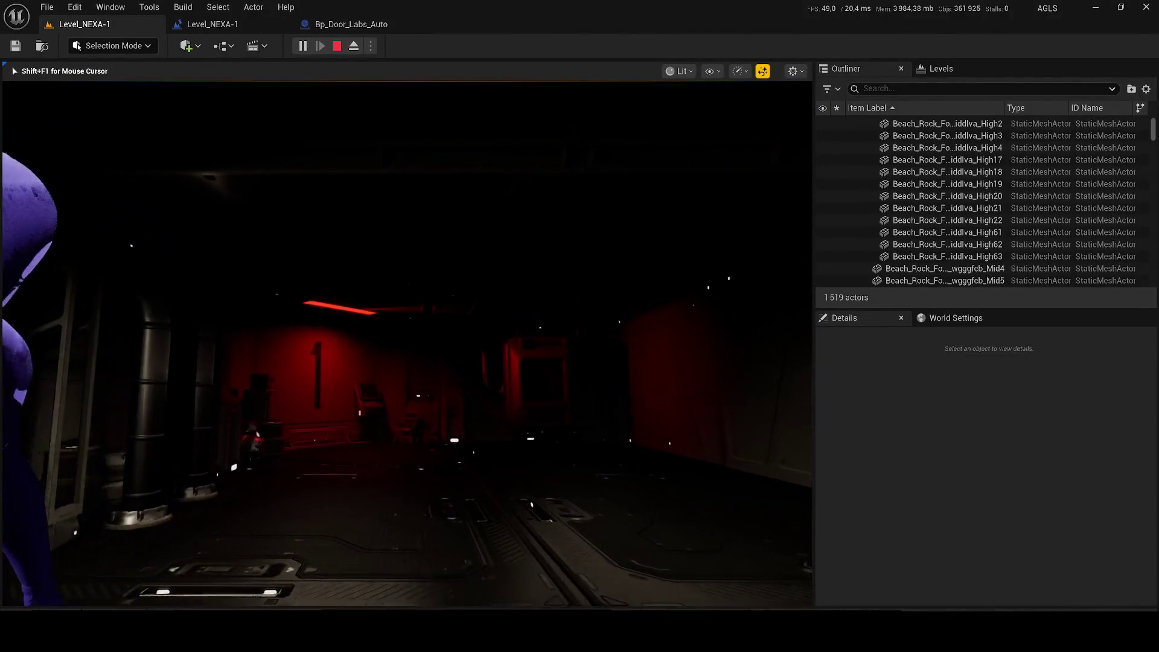
{"action": "key", "text": "w"}
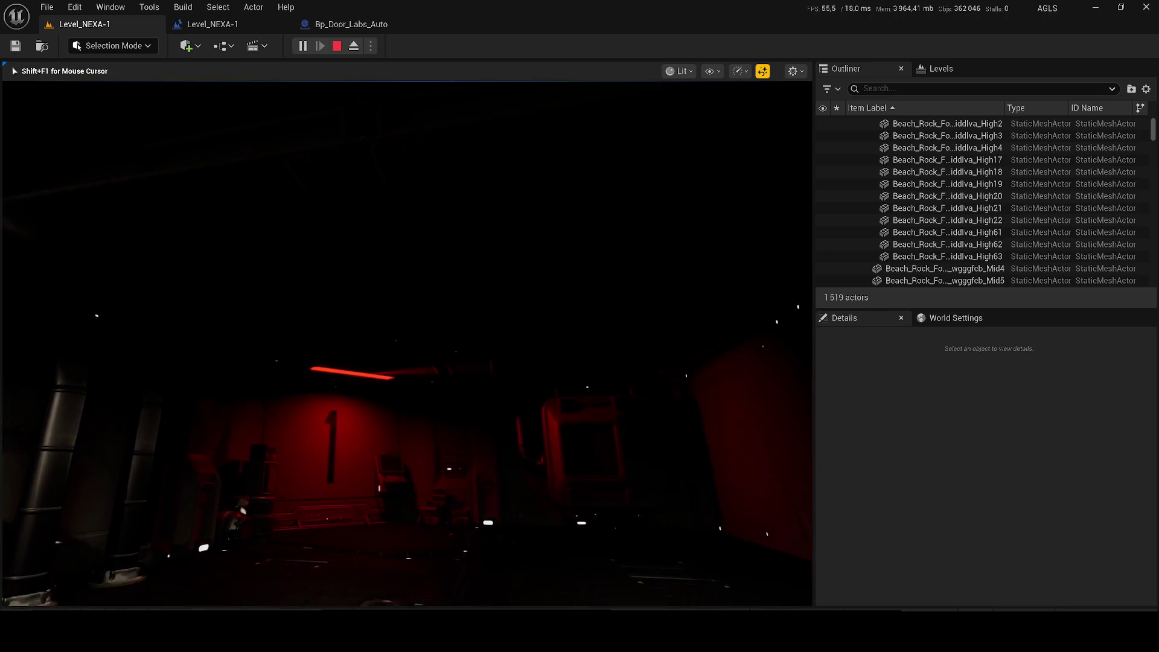
{"action": "key", "text": "w"}
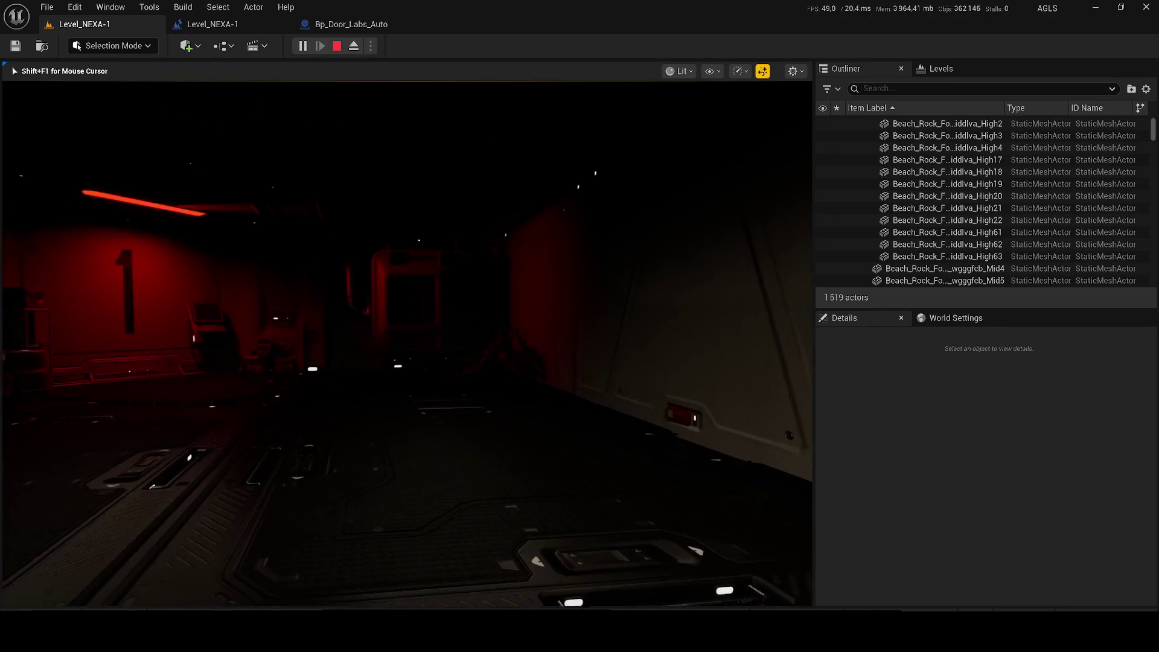
{"action": "key", "text": "w"}
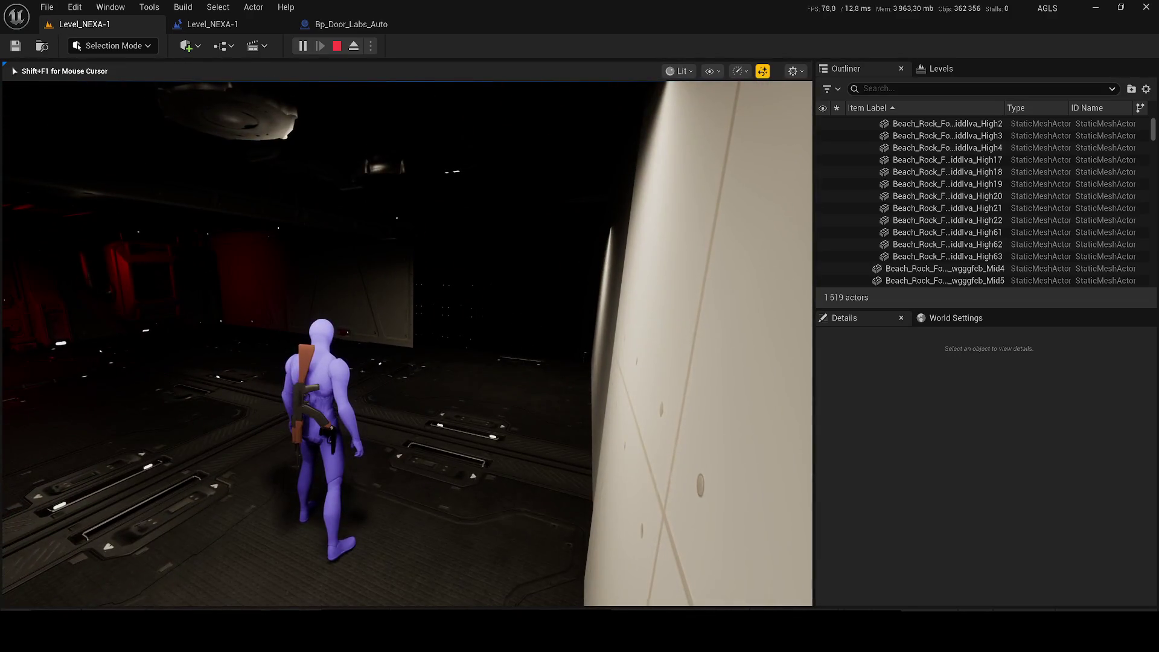
{"action": "key", "text": "Escape"}
{"action": "left_click", "coordinate": [213, 24]}
Add a Delay node with a 7.0-second duration to the level blueprint
{"action": "scroll", "coordinate": [517, 332], "scroll_direction": "down", "scroll_amount": 3}
{"action": "scroll", "coordinate": [556, 374], "scroll_direction": "up", "scroll_amount": 3}
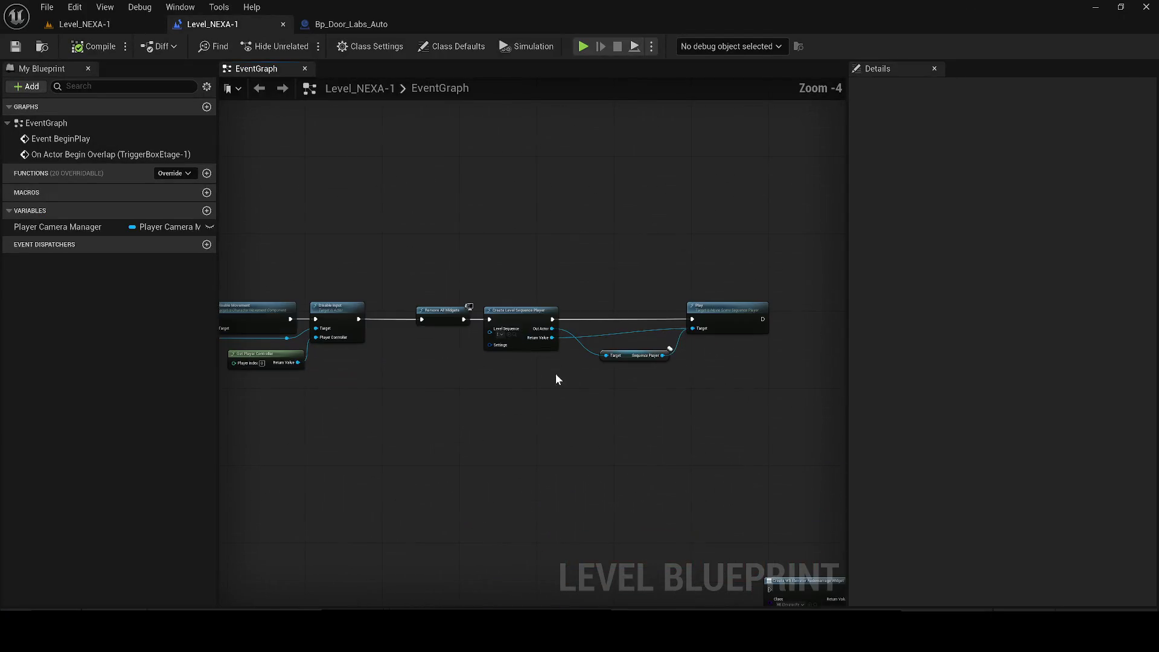
{"action": "right_click", "coordinate": [424, 358]}
{"action": "type", "text": "delay"}
{"action": "key", "text": "Return"}
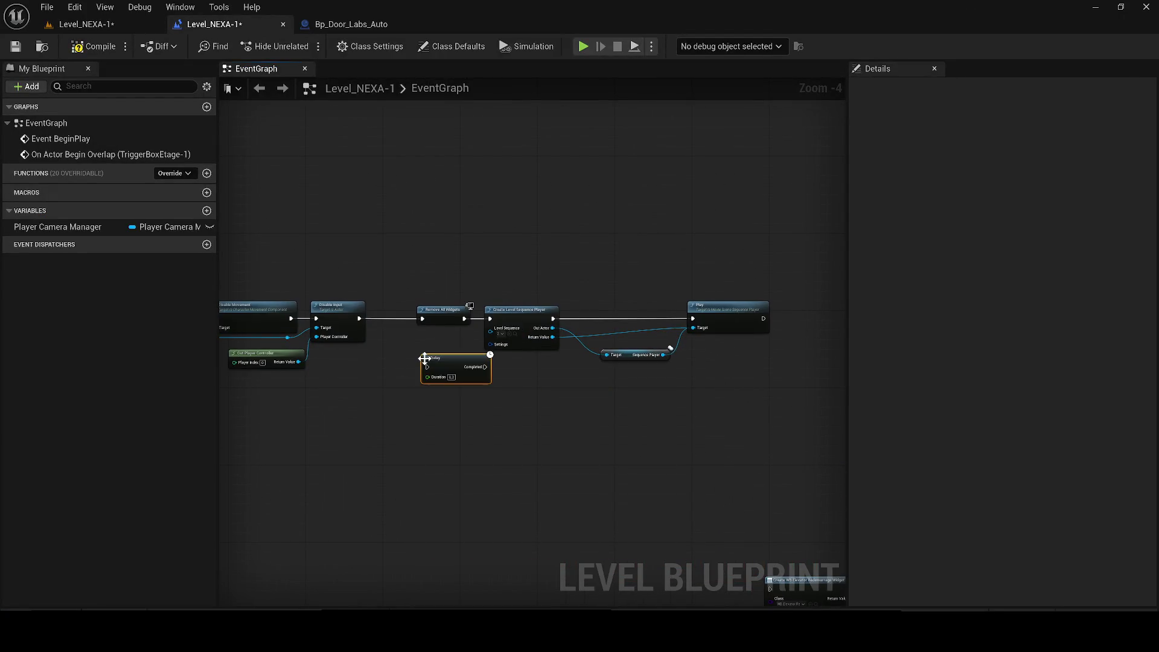
{"action": "scroll", "coordinate": [428, 360], "scroll_direction": "up", "scroll_amount": 3}
{"action": "left_click", "coordinate": [469, 392]}
{"action": "type", "text": "7"}
{"action": "key", "text": "Return"}
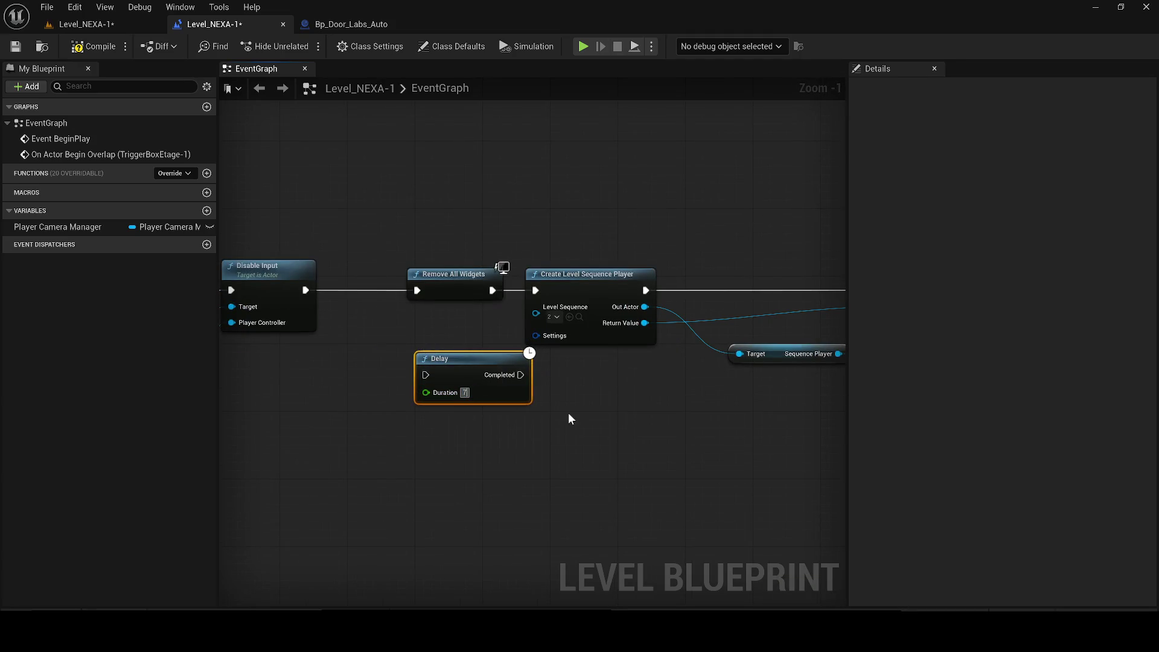
{"action": "mouse_move", "coordinate": [453, 362]}
{"action": "left_mouse_down"}
{"action": "mouse_move", "coordinate": [858, 426]}
{"action": "mouse_move", "coordinate": [545, 320]}
{"action": "mouse_move", "coordinate": [781, 344]}
{"action": "mouse_move", "coordinate": [277, 445]}
{"action": "mouse_move", "coordinate": [256, 401]}
{"action": "mouse_move", "coordinate": [187, 403]}
{"action": "mouse_move", "coordinate": [593, 429]}
{"action": "mouse_move", "coordinate": [466, 427]}
{"action": "mouse_move", "coordinate": [614, 480]}
{"action": "left_mouse_up"}
Insert a Sequence node after the Is Valid node
{"action": "scroll", "coordinate": [507, 421], "scroll_direction": "down", "scroll_amount": 6}
{"action": "scroll", "coordinate": [548, 432], "scroll_direction": "up", "scroll_amount": 5}
{"action": "mouse_move", "coordinate": [383, 339]}
{"action": "left_mouse_down"}
{"action": "mouse_move", "coordinate": [450, 252]}
{"action": "mouse_move", "coordinate": [454, 318]}
{"action": "mouse_move", "coordinate": [437, 332]}
{"action": "mouse_move", "coordinate": [402, 331]}
{"action": "left_mouse_up"}
{"action": "type", "text": "sequence"}
{"action": "key", "text": "Return"}
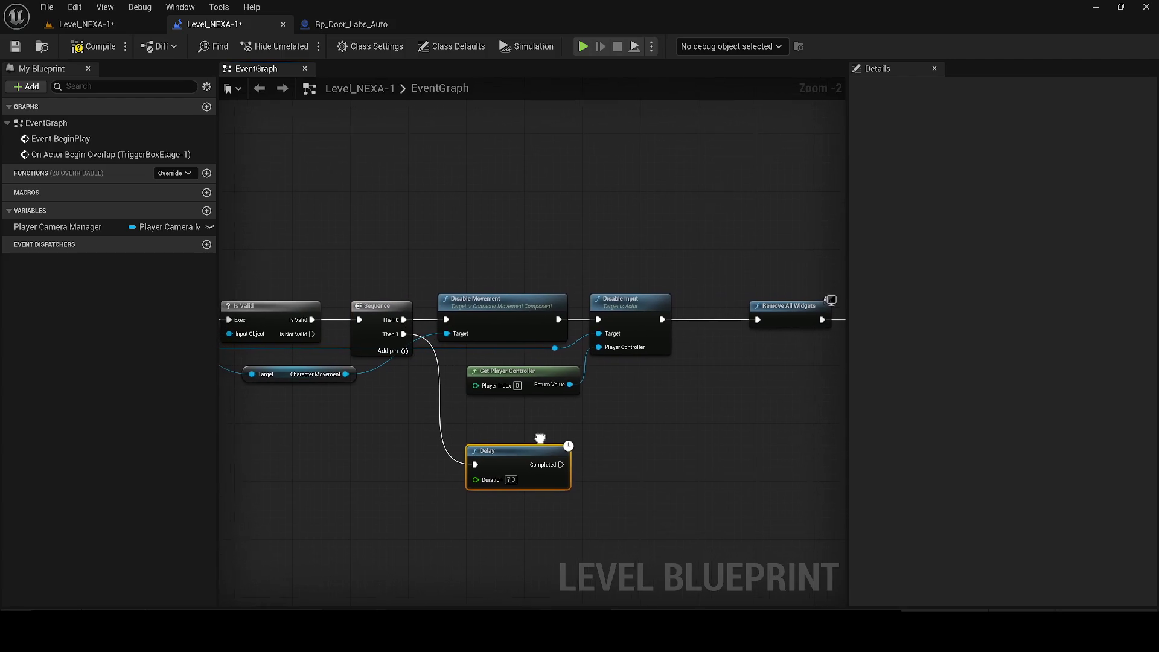
Search for an 'enable movement' action from Character Movement, then abandon the search
{"action": "left_click_drag", "start_coordinate": [563, 462], "coordinate": [640, 478]}
{"action": "left_click", "coordinate": [488, 418]}
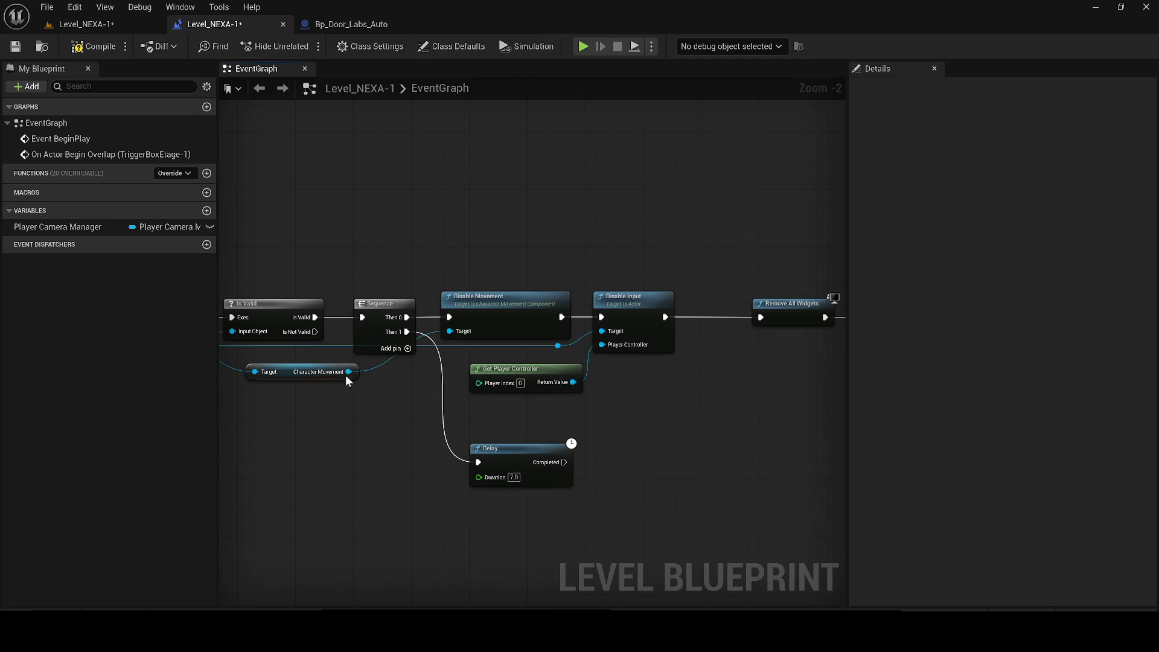
{"action": "left_click_drag", "start_coordinate": [821, 501], "coordinate": [822, 501]}
{"action": "type", "text": "ENABLE MO"}
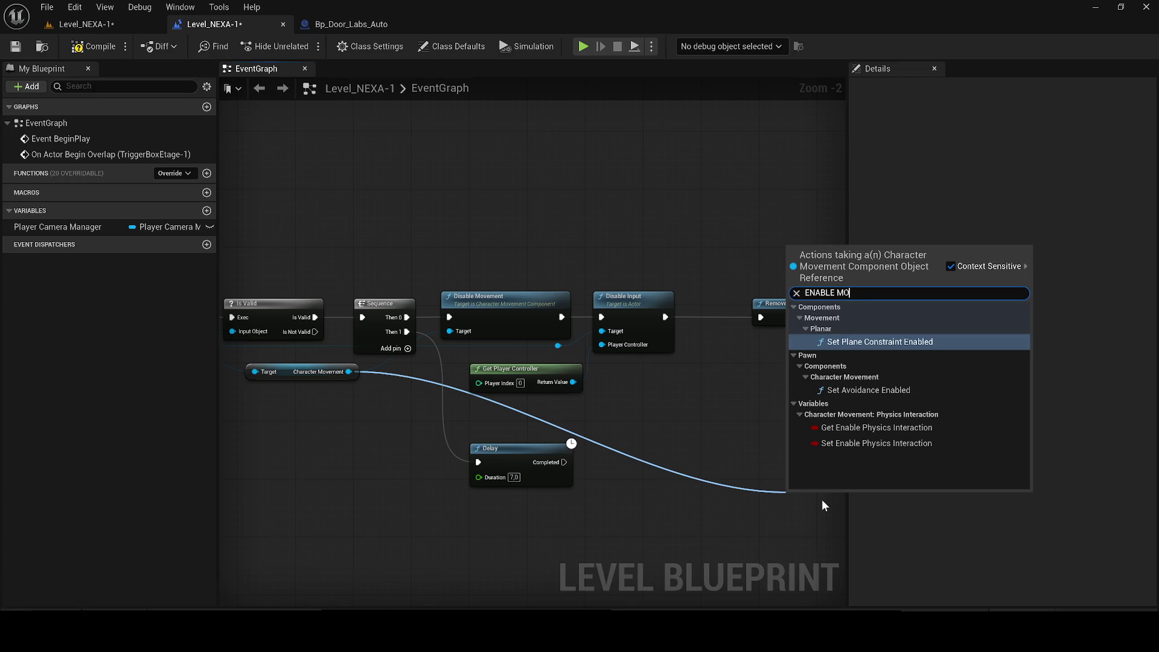
{"action": "type", "text": "mo"}
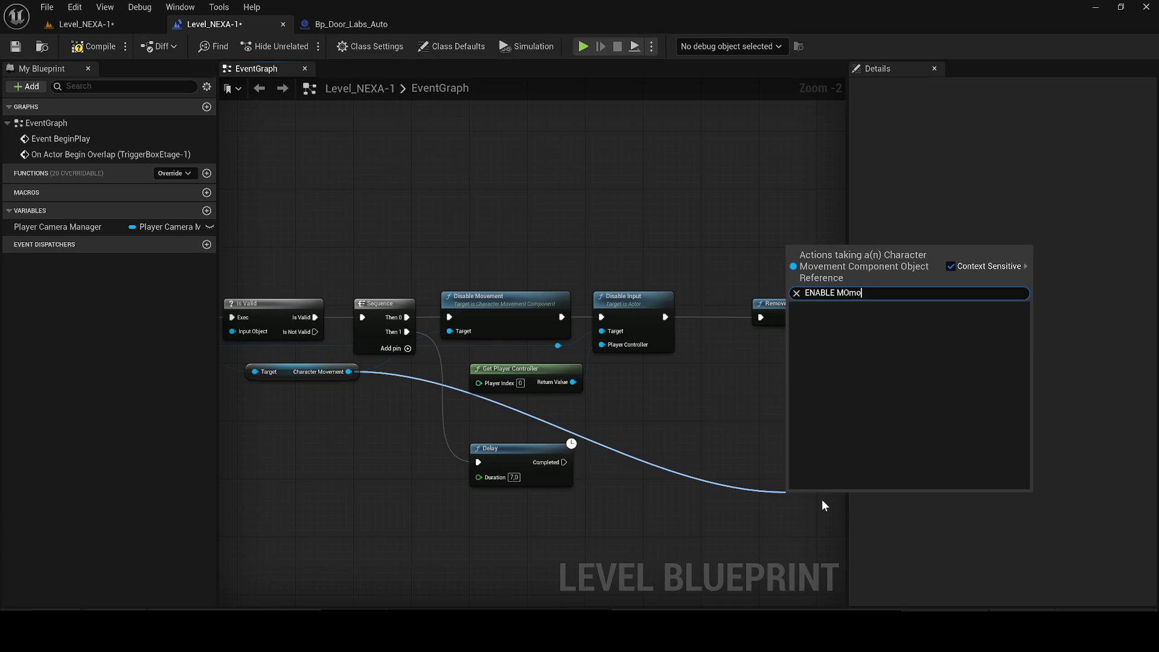
{"action": "type", "text": "move"}
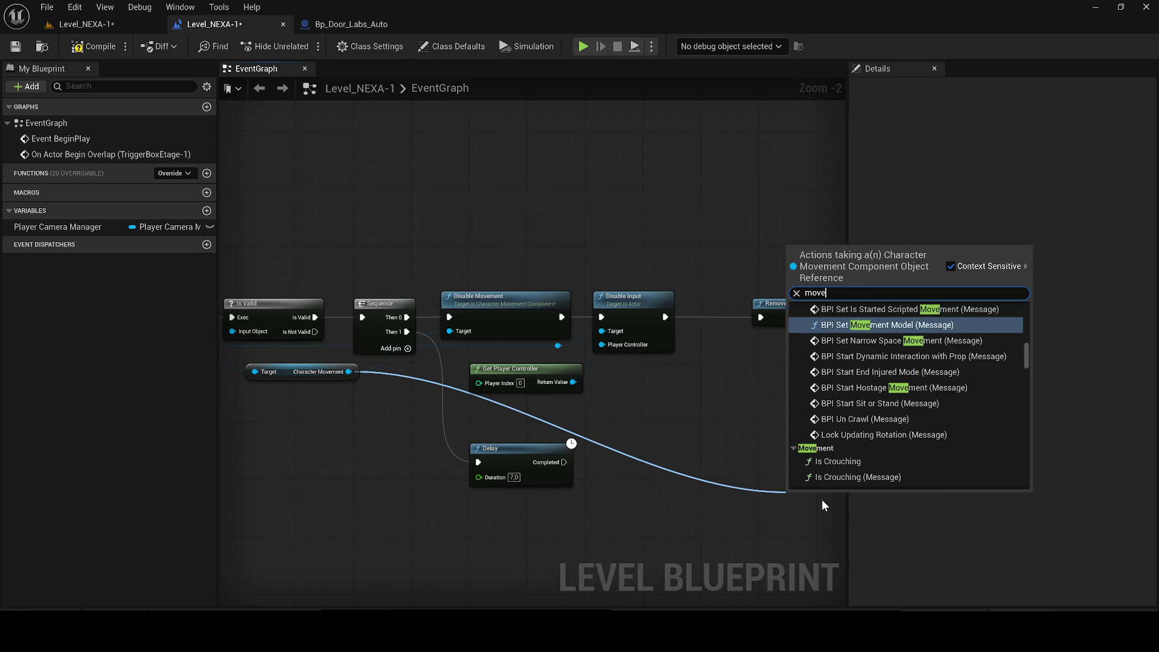
{"action": "type", "text": "ment"}
{"action": "scroll", "coordinate": [971, 411], "scroll_direction": "down", "scroll_amount": 5}
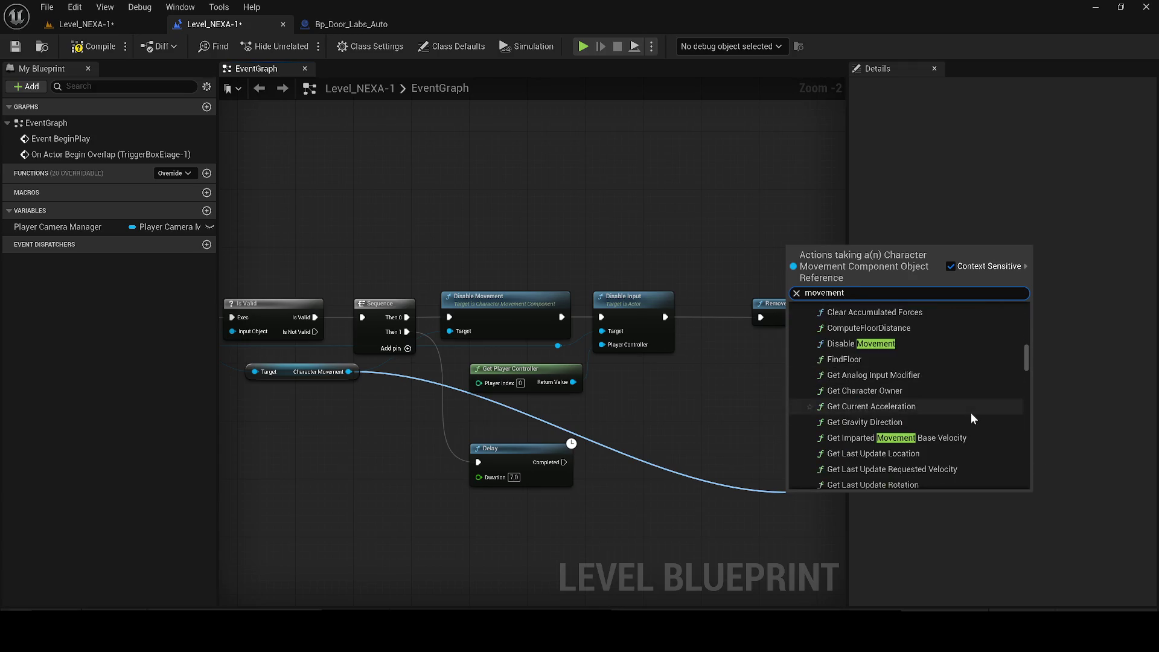
{"action": "scroll", "coordinate": [991, 382], "scroll_direction": "down", "scroll_amount": 5}
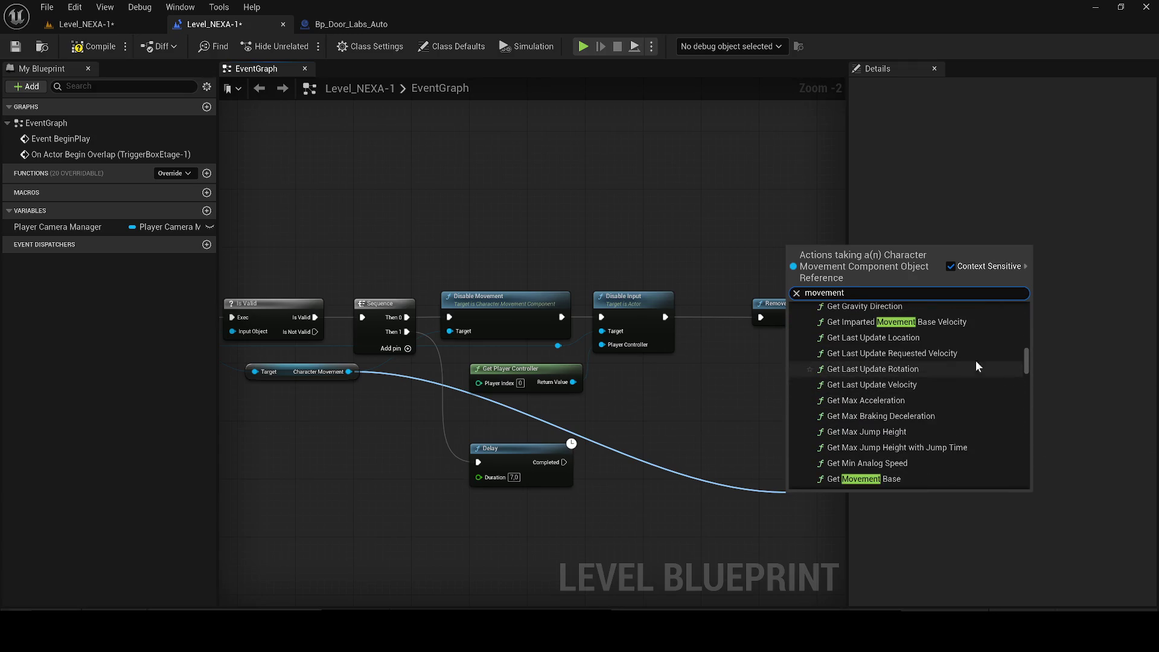
{"action": "scroll", "coordinate": [899, 443], "scroll_direction": "down", "scroll_amount": 5}
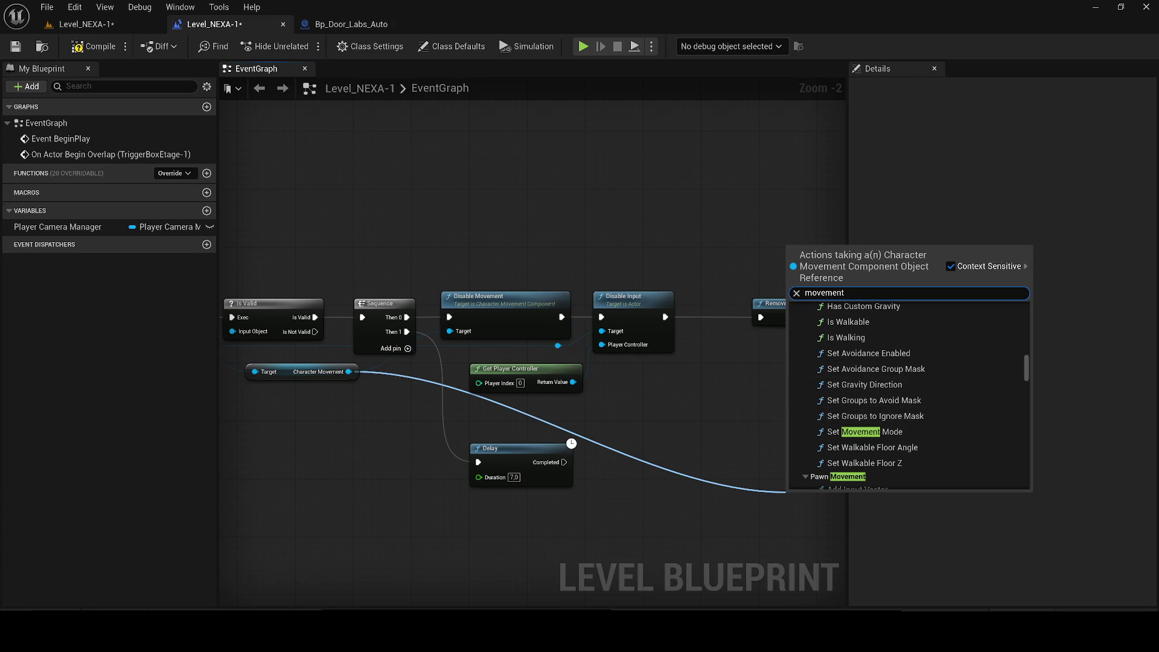
{"action": "type", "text": "enablm"}
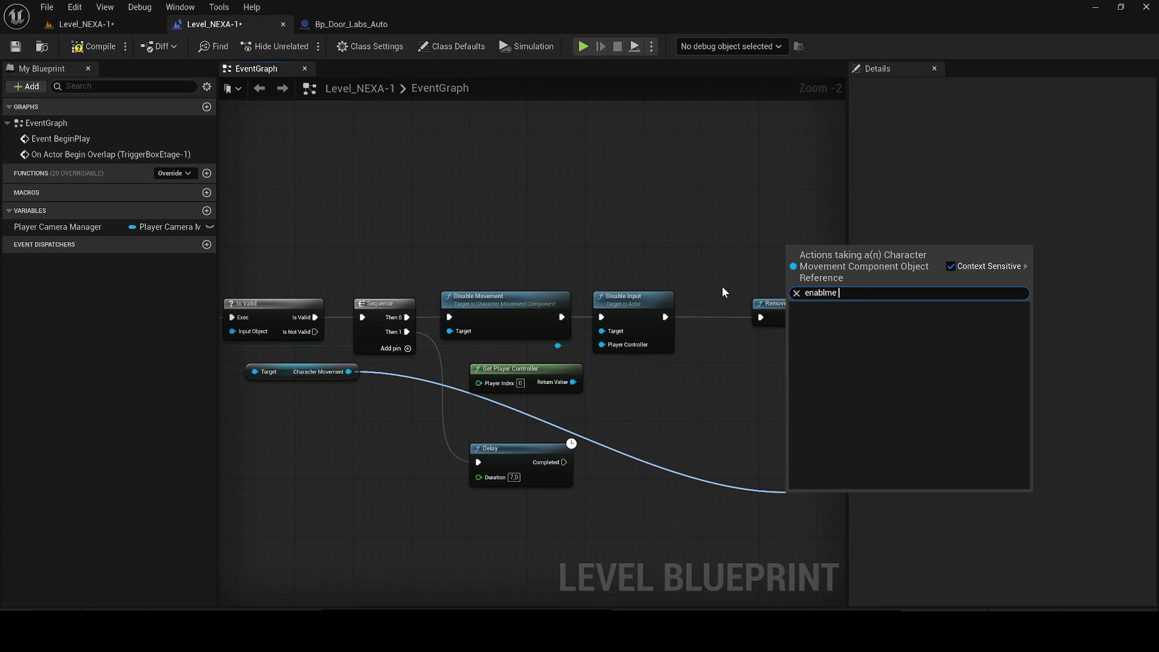
{"action": "key", "text": "BackSpace"}
{"action": "type", "text": "e mo"}
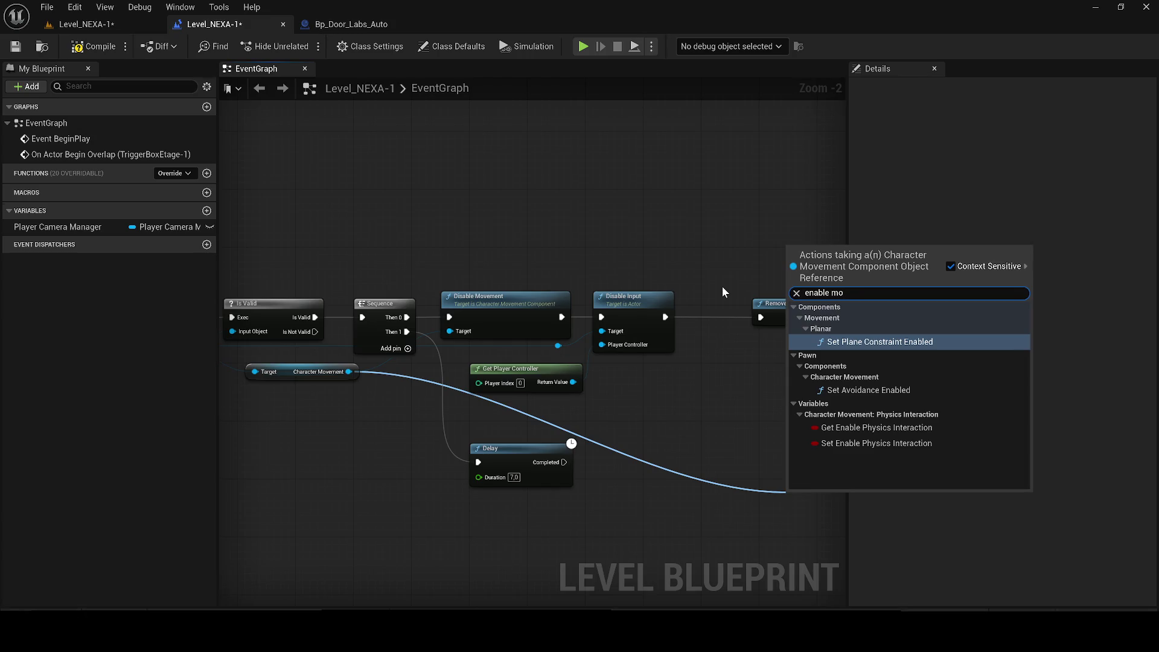
{"action": "type", "text": "ve"}
{"action": "left_click", "coordinate": [961, 266]}
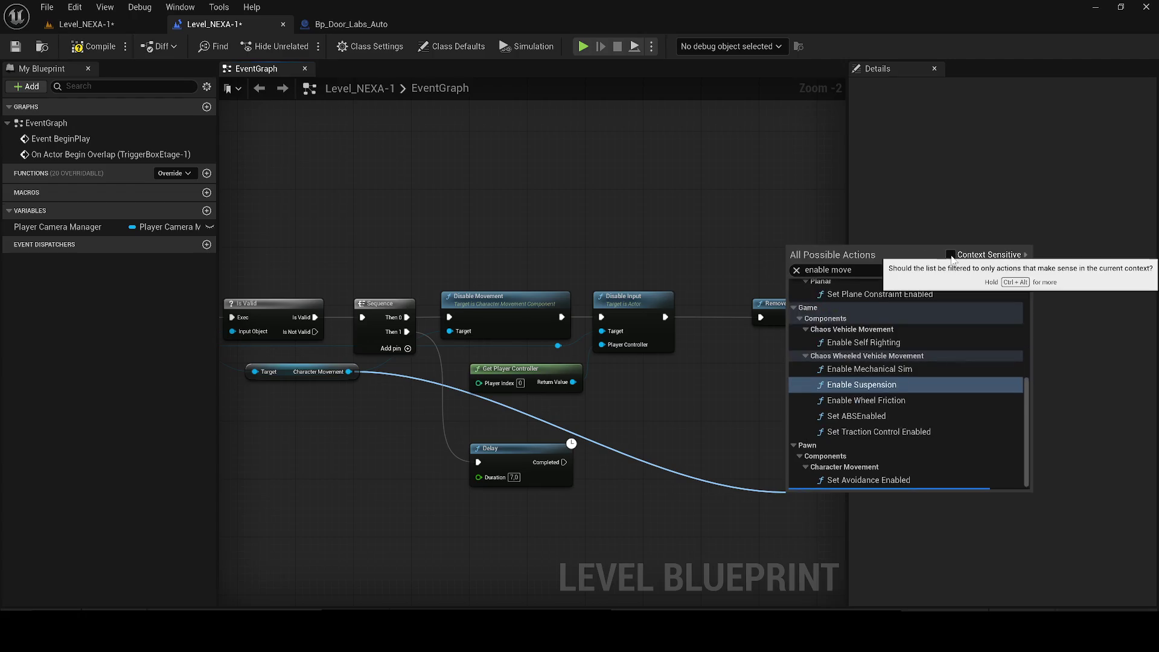
{"action": "left_click", "coordinate": [951, 266]}
{"action": "left_click", "coordinate": [465, 417]}
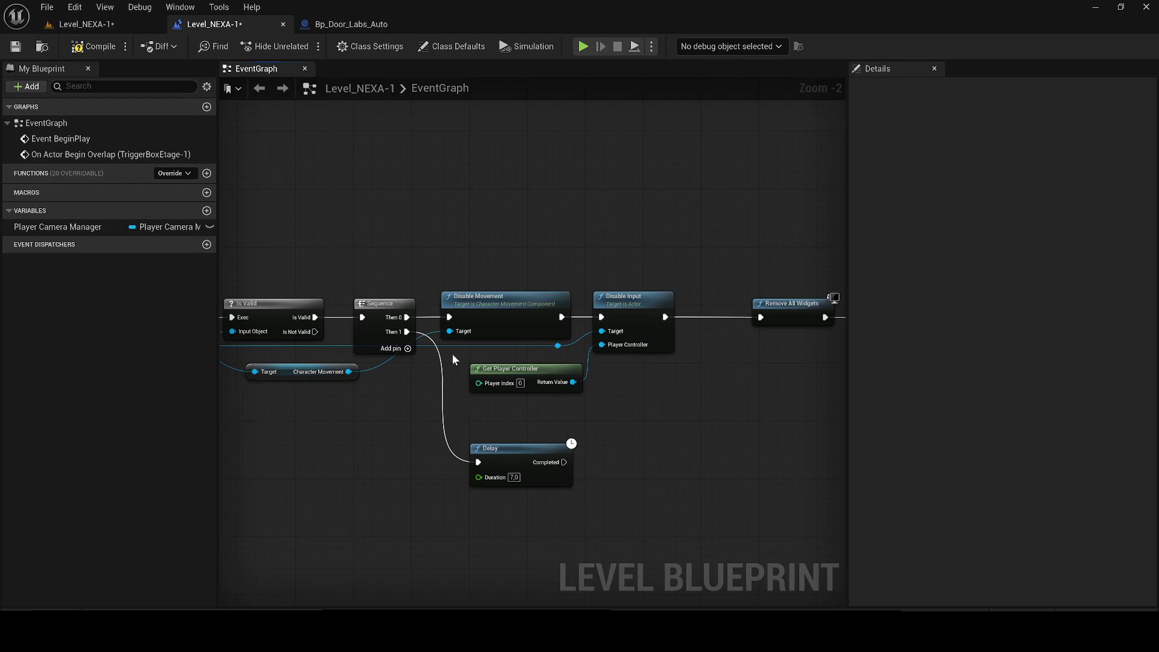
Add an Enable Input node fed by Delay's Completed and the player controller
{"action": "left_click_drag", "start_coordinate": [556, 346], "coordinate": [671, 473]}
{"action": "type", "text": "enable in"}
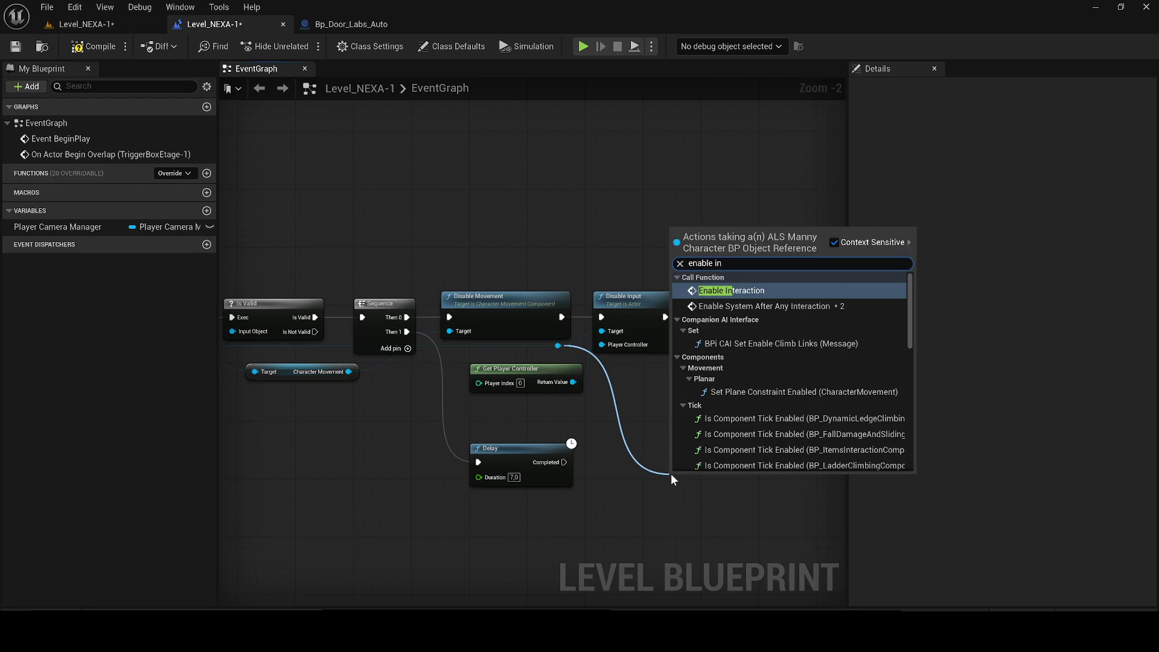
{"action": "type", "text": "p"}
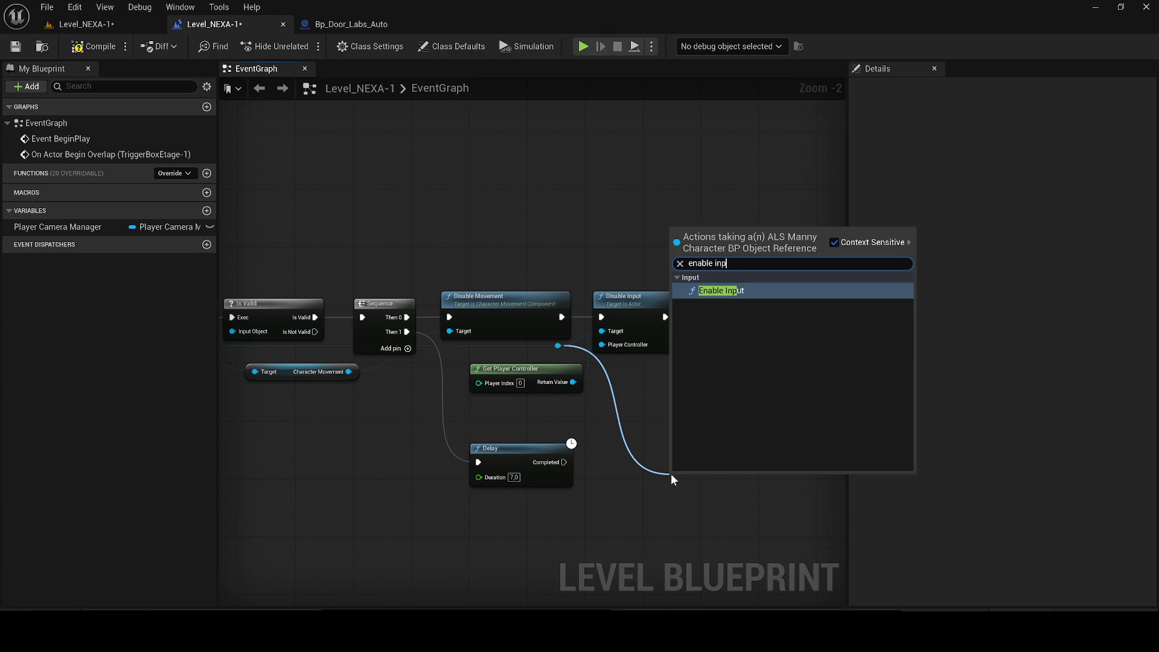
{"action": "key", "text": "Return"}
{"action": "scroll", "coordinate": [703, 488], "scroll_direction": "up", "scroll_amount": 1}
{"action": "left_click_drag", "start_coordinate": [541, 457], "coordinate": [657, 445]}
{"action": "mouse_move", "coordinate": [669, 487]}
{"action": "left_mouse_down"}
{"action": "mouse_move", "coordinate": [604, 360]}
{"action": "mouse_move", "coordinate": [552, 353]}
{"action": "mouse_move", "coordinate": [535, 369]}
{"action": "left_mouse_up"}
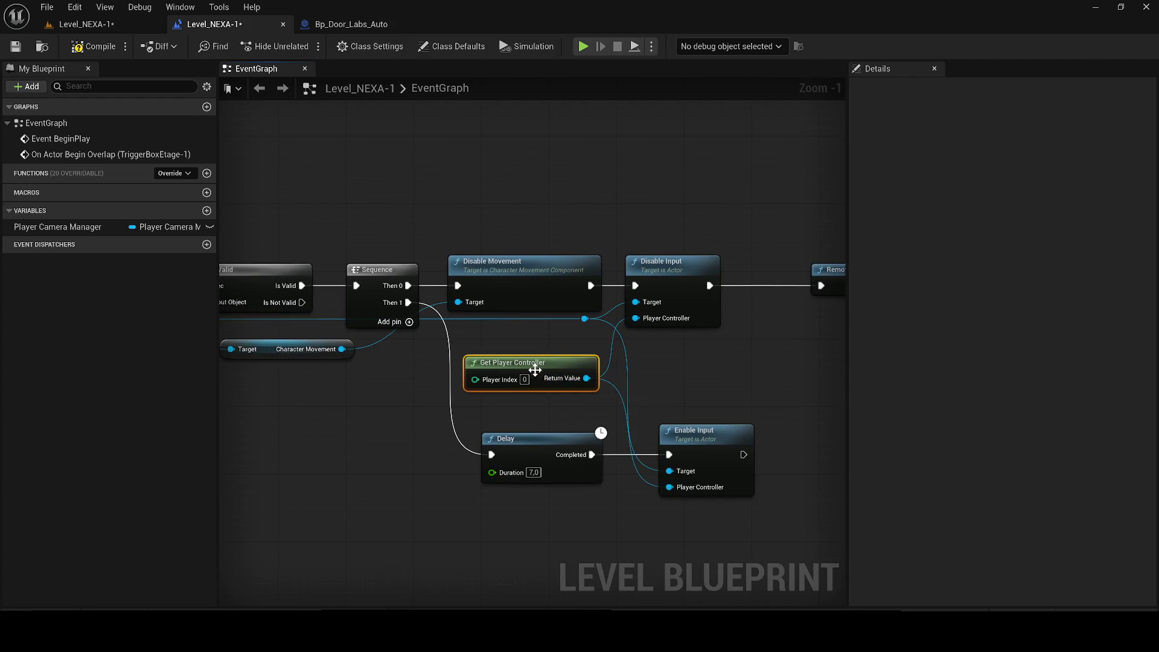
Compile and save the level blueprint, then return to the level editor
{"action": "left_click", "coordinate": [91, 46]}
{"action": "left_click", "coordinate": [16, 46]}
{"action": "scroll", "coordinate": [348, 195], "scroll_direction": "down", "scroll_amount": 3}
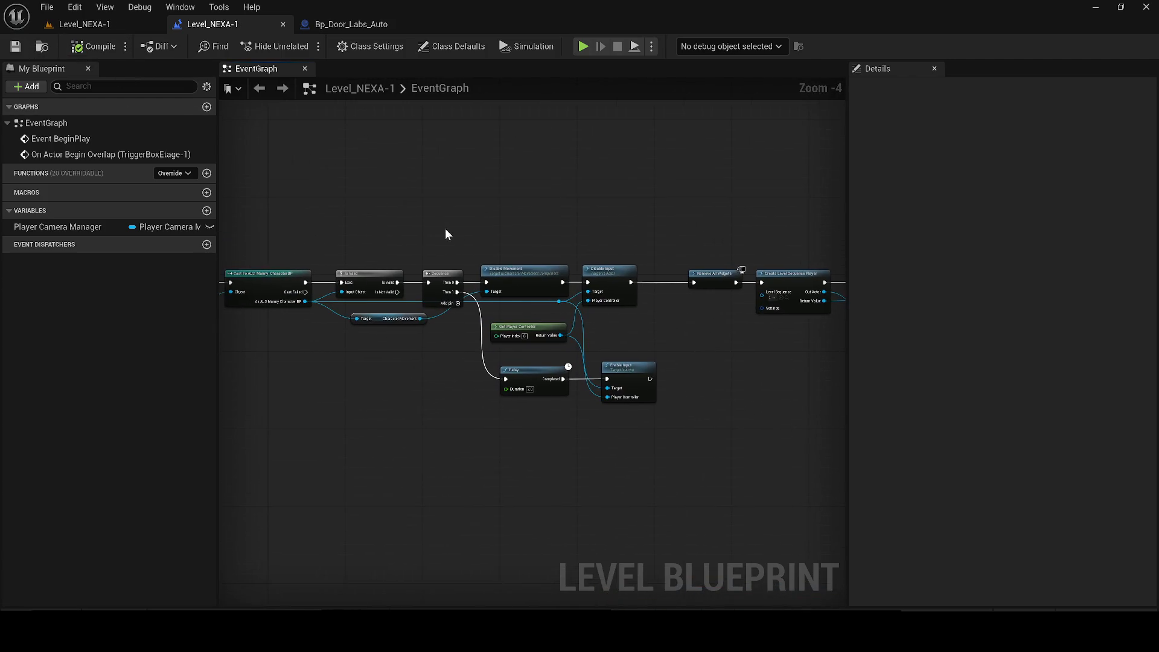
{"action": "left_click", "coordinate": [106, 26]}
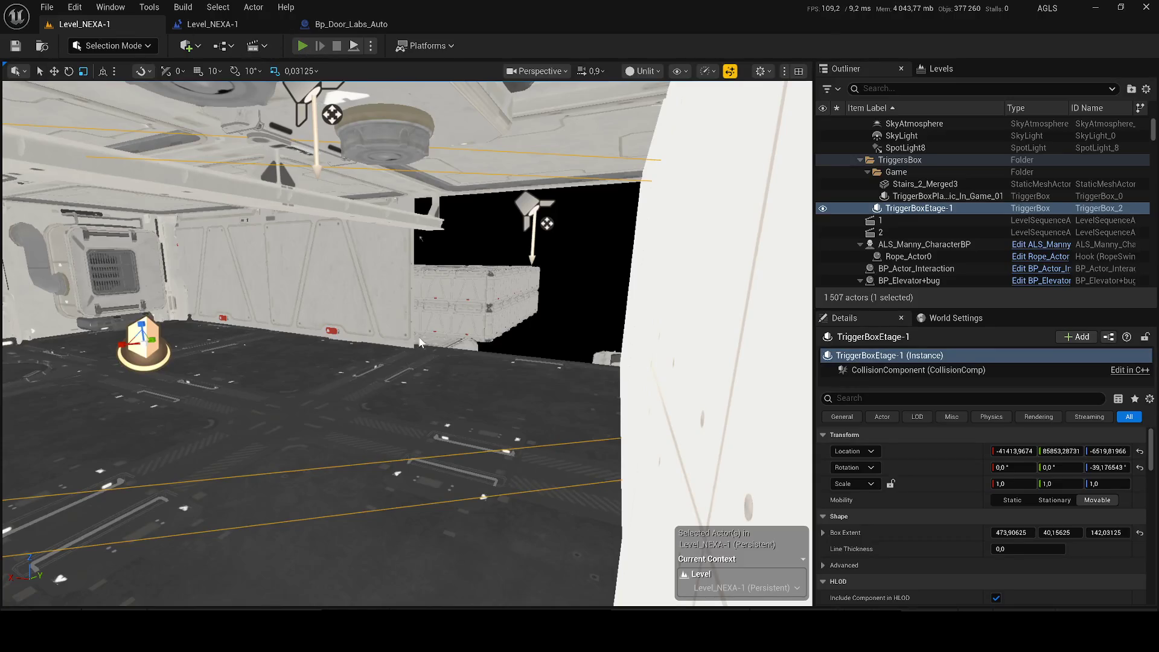
Playtest the level, running through the corridor into the red-lit room, then stop
{"action": "key", "text": "alt+p"}
{"action": "key", "text": "w"}
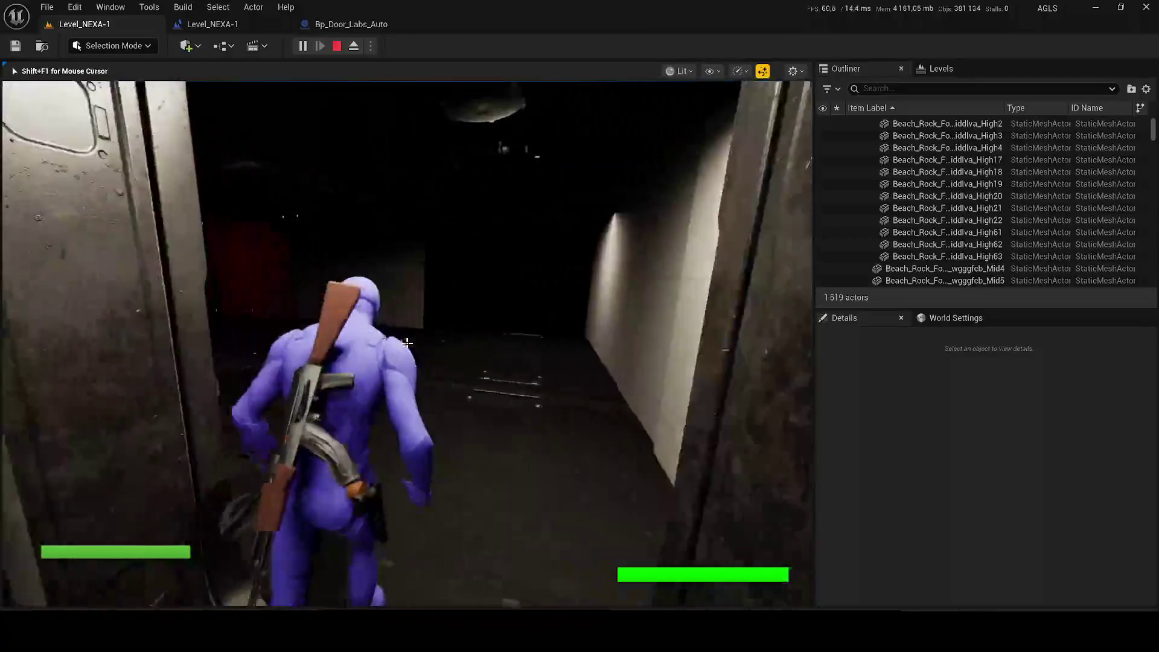
{"action": "key", "text": "w"}
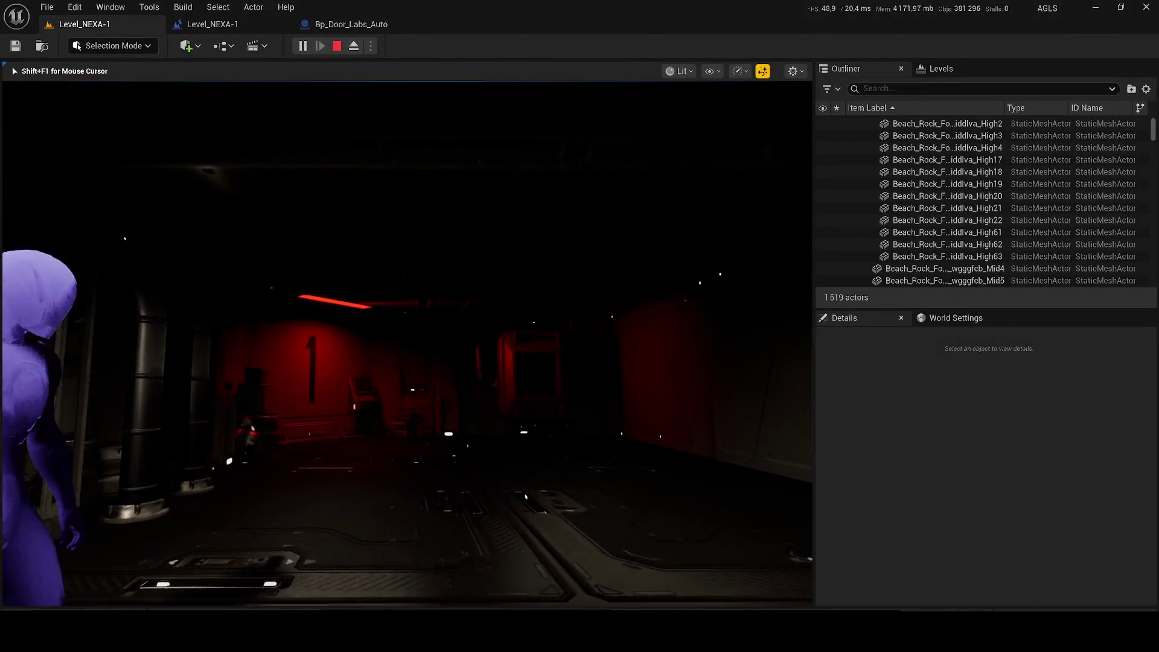
{"action": "key", "text": "w"}
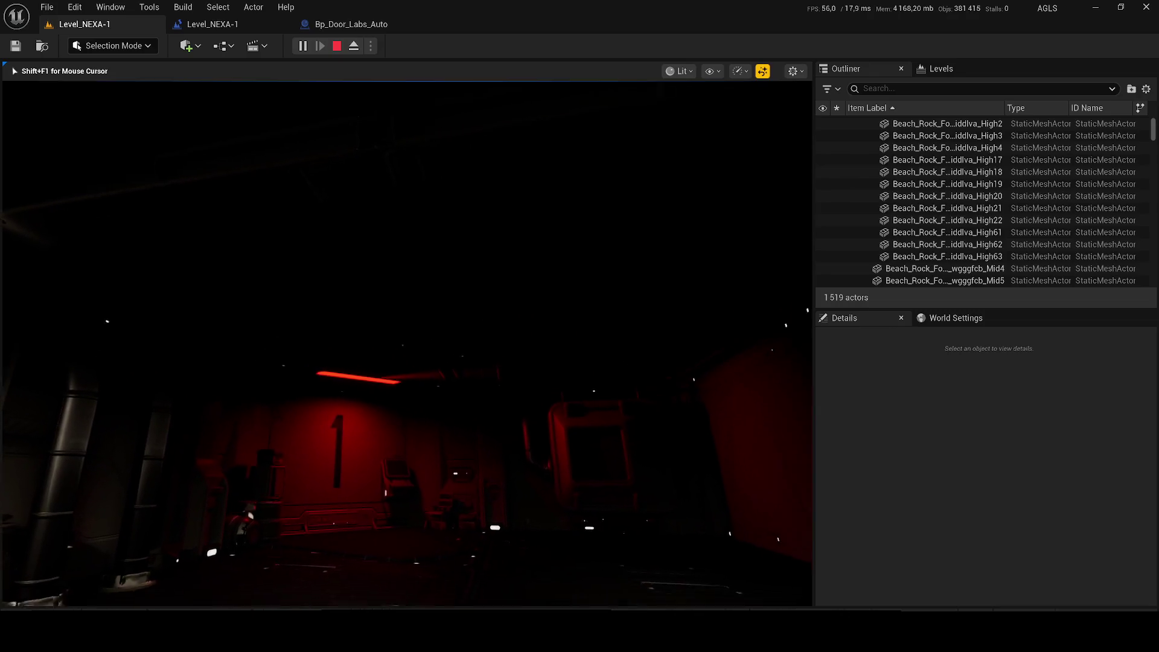
{"action": "key", "text": "Escape"}
{"action": "left_click", "coordinate": [261, 45]}
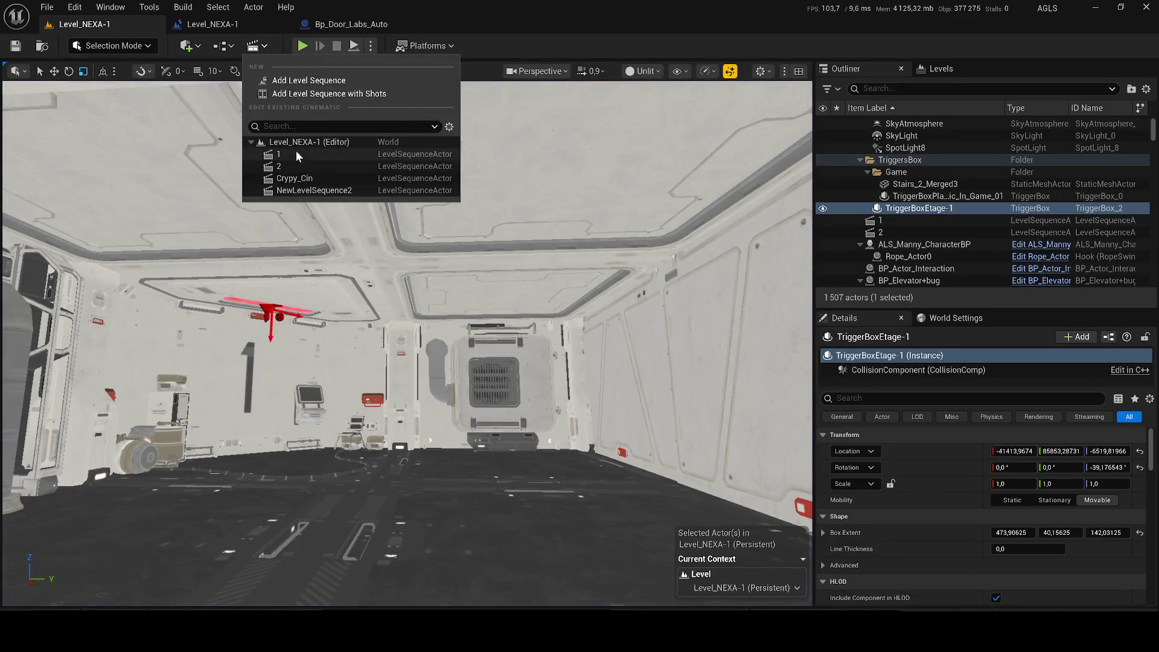
Open the Crypy_Cin sequence, then playtest walking through the dark red room and stop
{"action": "left_click", "coordinate": [294, 178]}
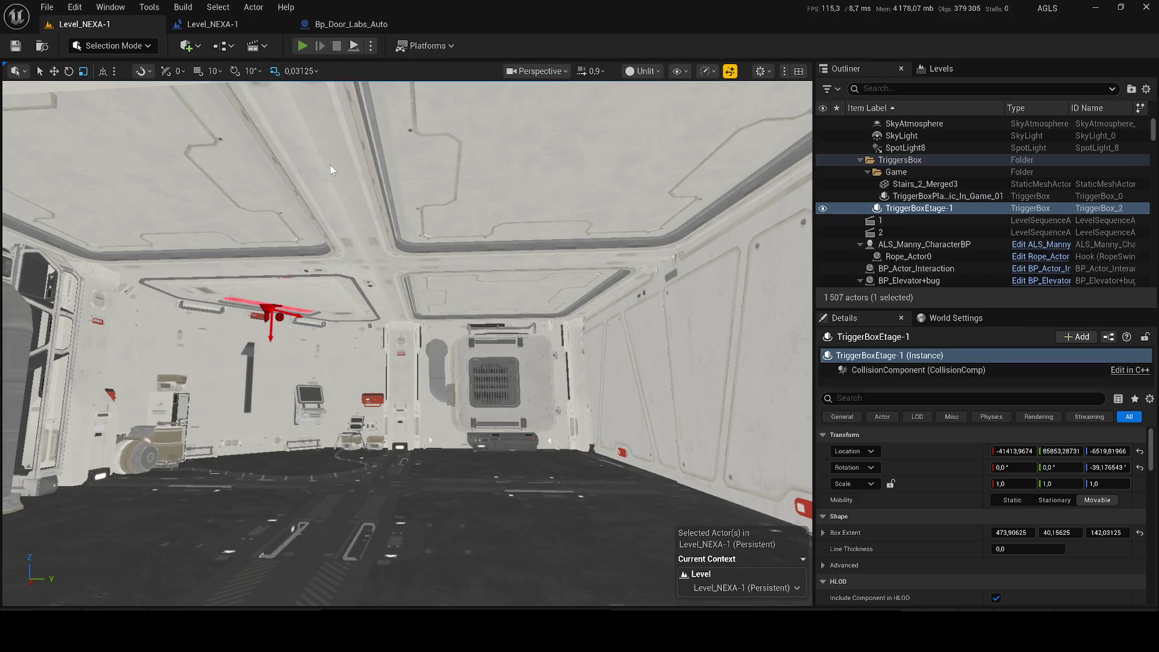
{"action": "key", "text": "alt+p"}
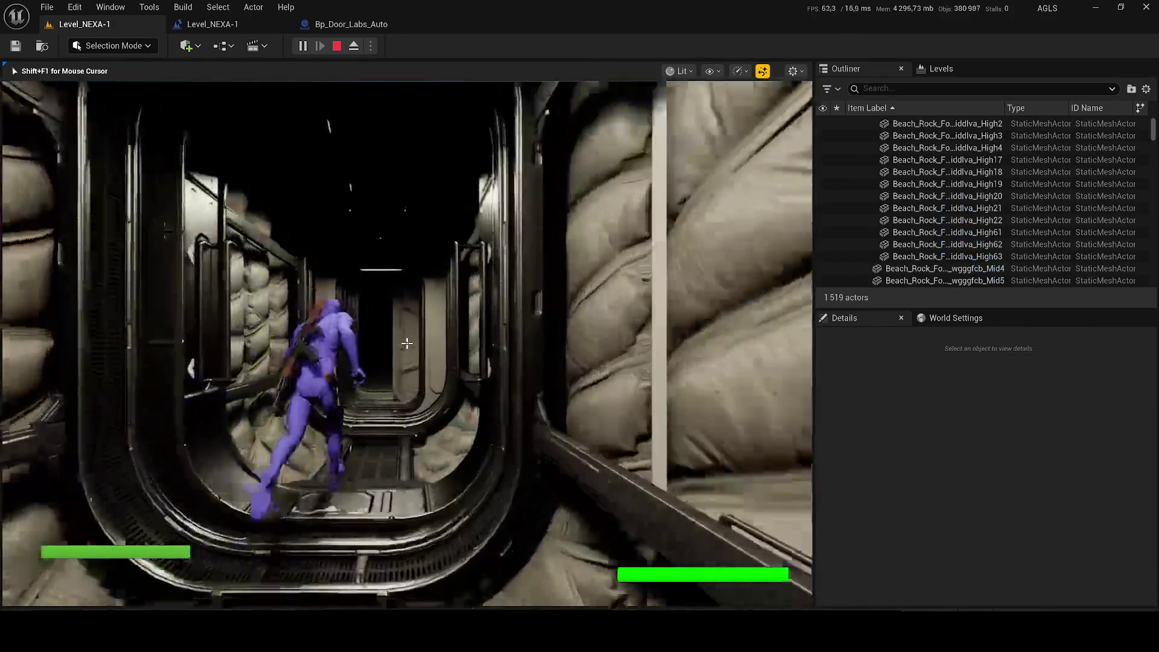
{"action": "key", "text": "w"}
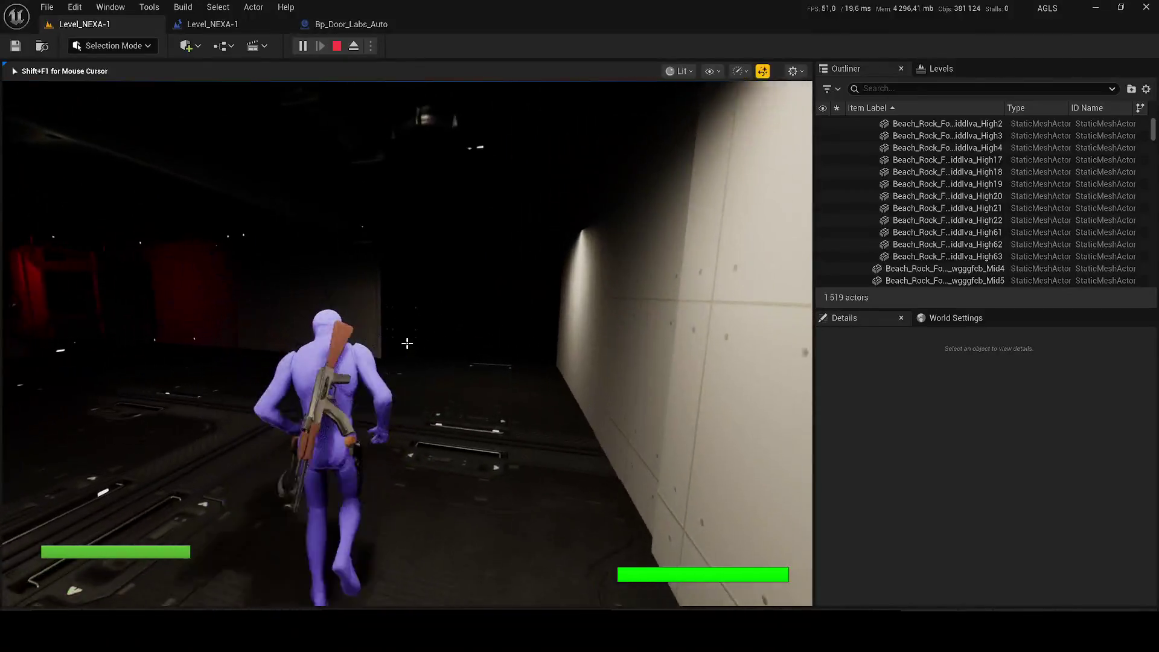
{"action": "key", "text": "w"}
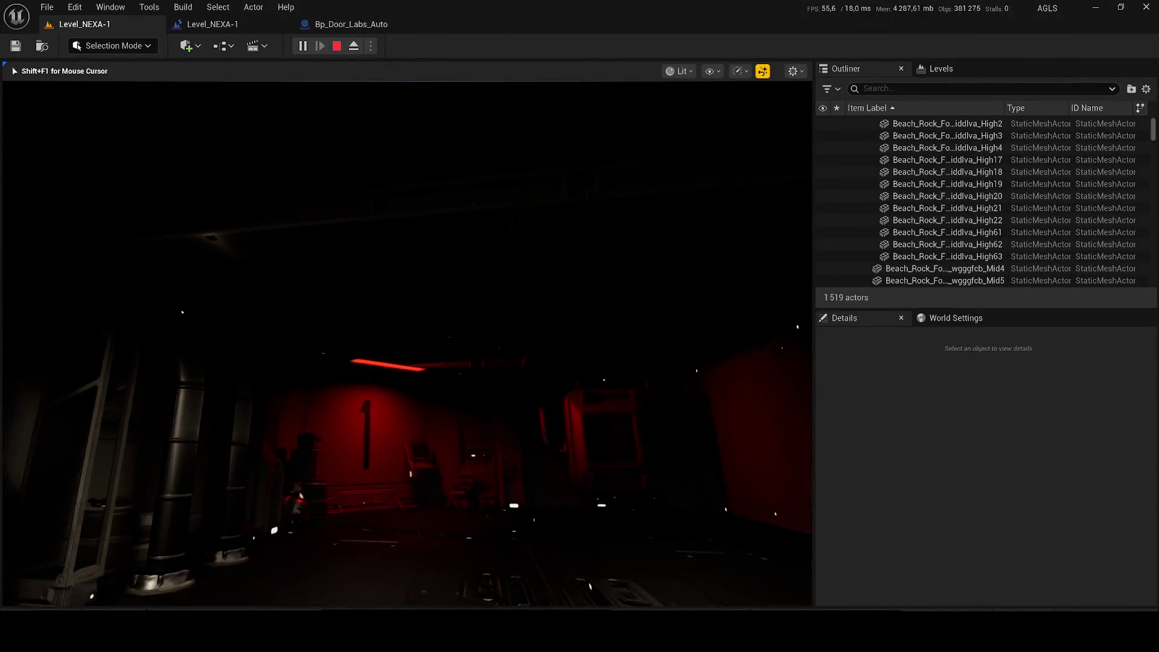
{"action": "key", "text": "w"}
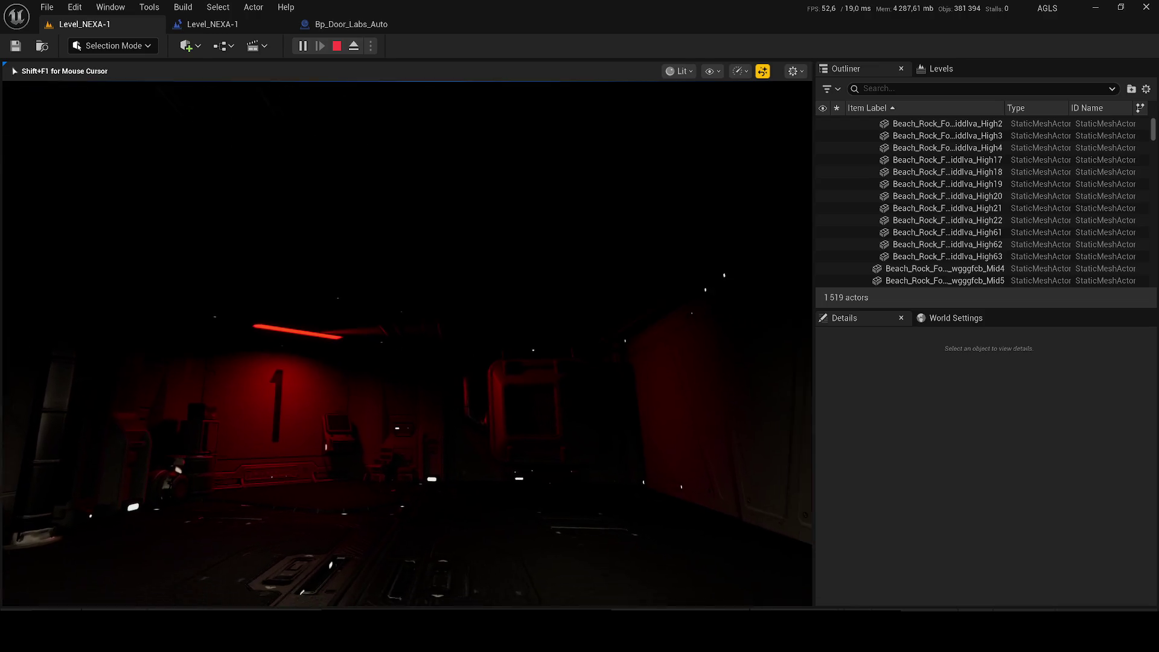
{"action": "key", "text": "w"}
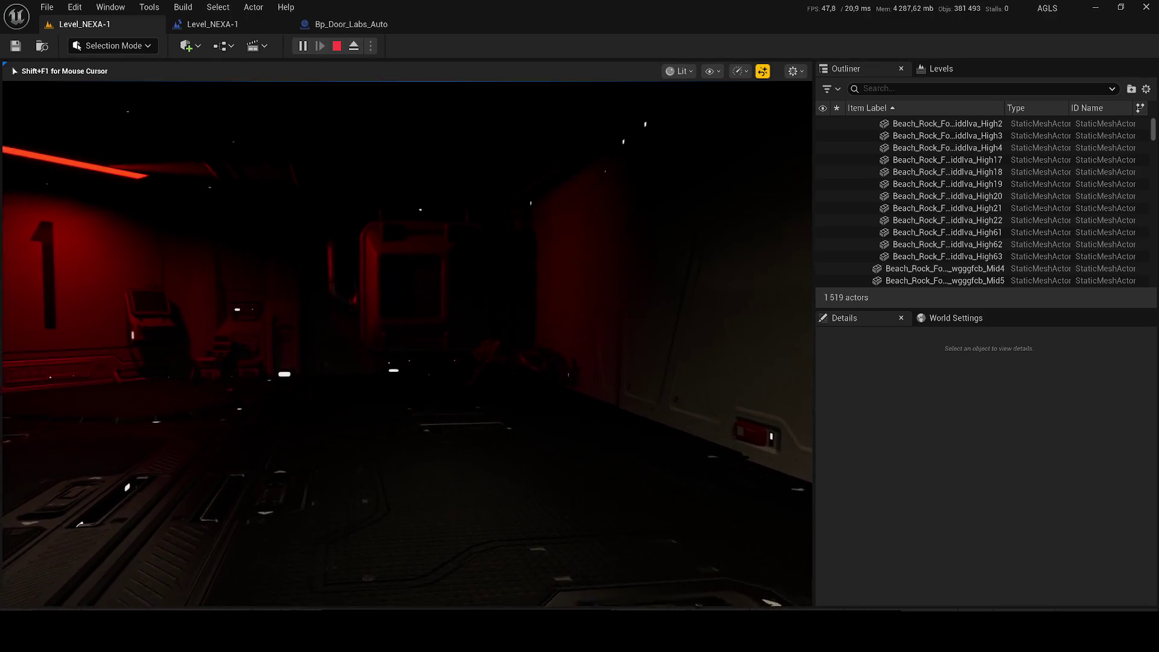
{"action": "key", "text": "w"}
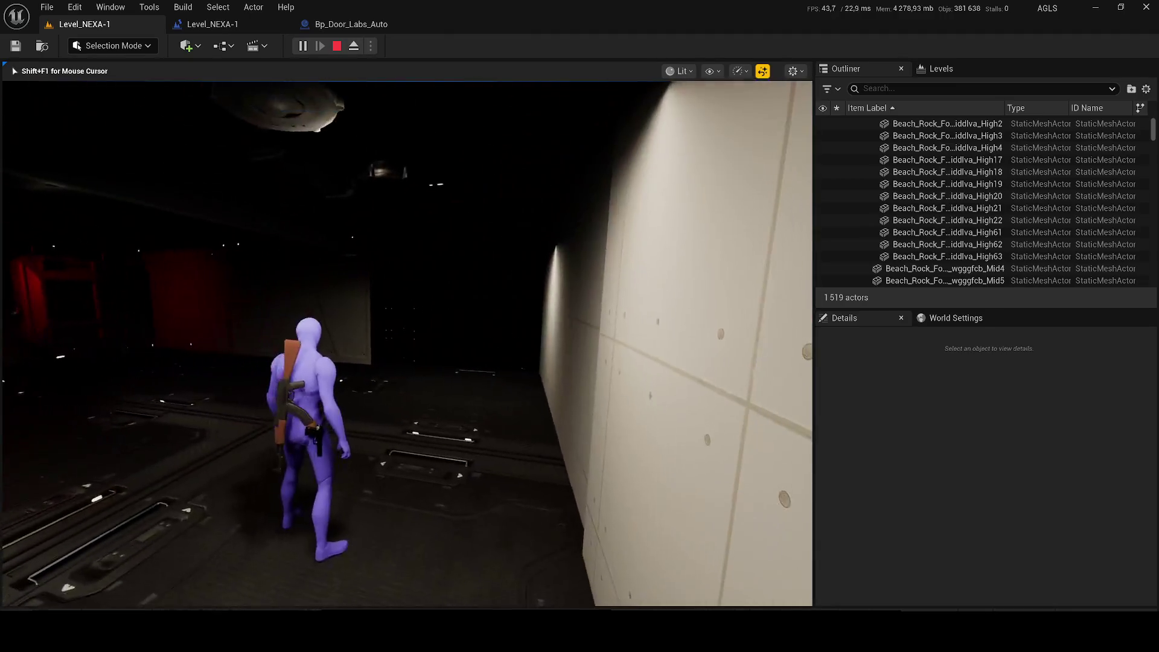
{"action": "key", "text": "Escape"}
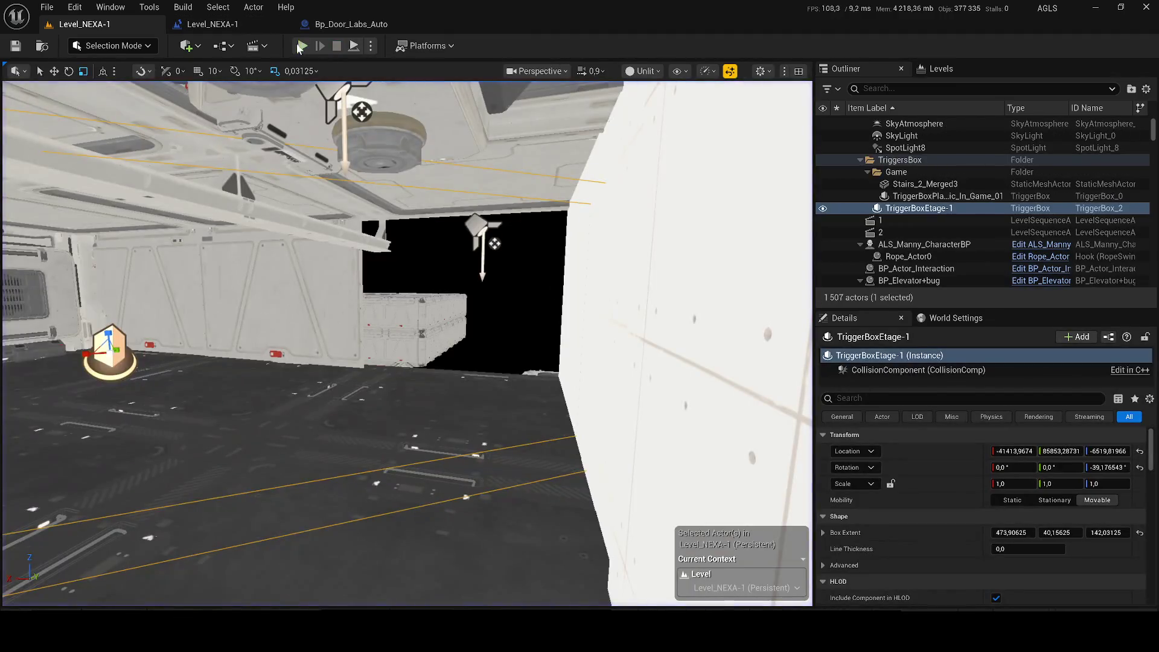
Open level sequences 1 and 2 from the Cinematics list and clear the trigger box selection
{"action": "left_click", "coordinate": [259, 48]}
{"action": "left_click", "coordinate": [280, 157]}
{"action": "left_click", "coordinate": [259, 47]}
{"action": "left_click", "coordinate": [279, 166]}
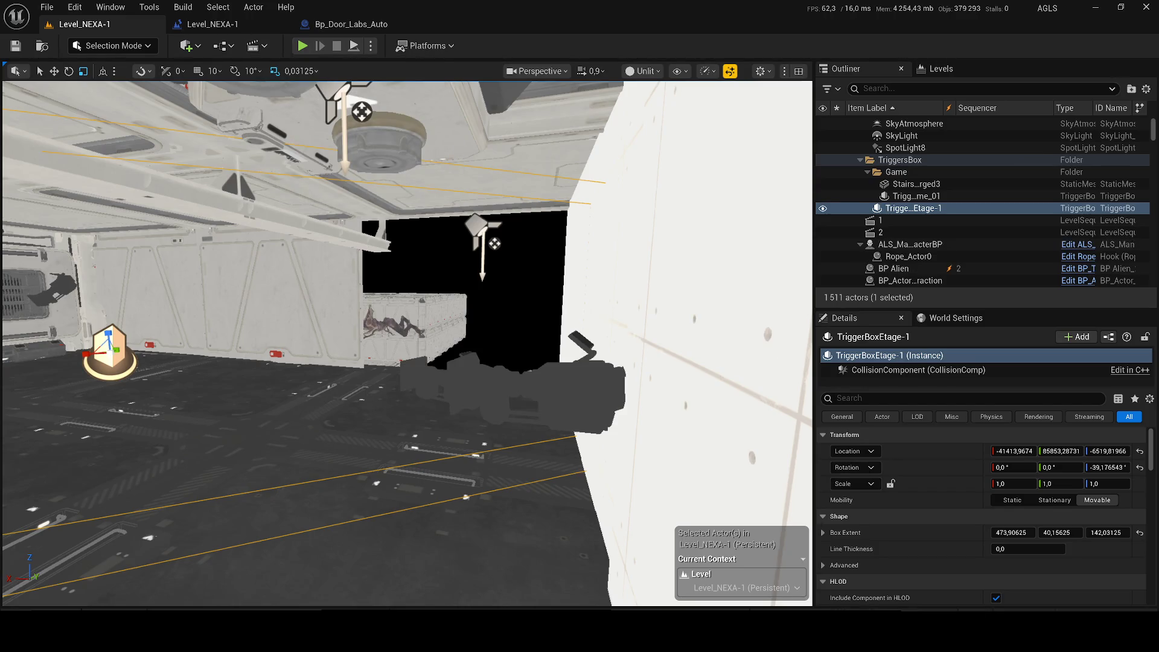
{"action": "key", "text": "Escape"}
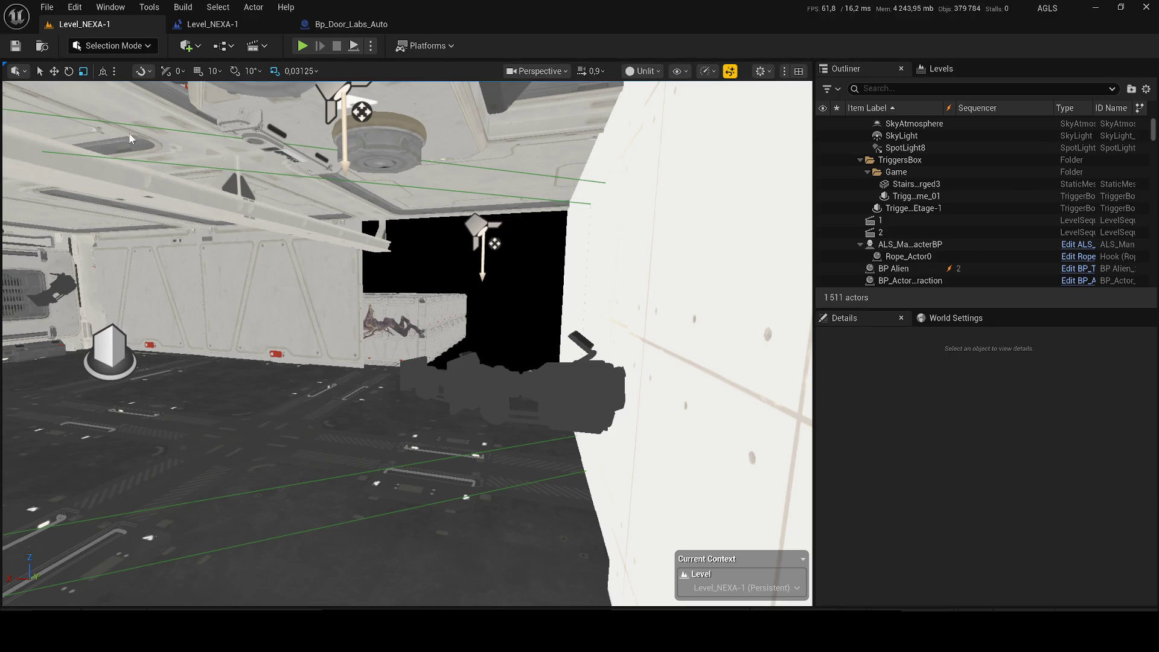
Playtest the level, walking the character into the red-lit room with wall 1
{"action": "key", "text": "alt+p"}
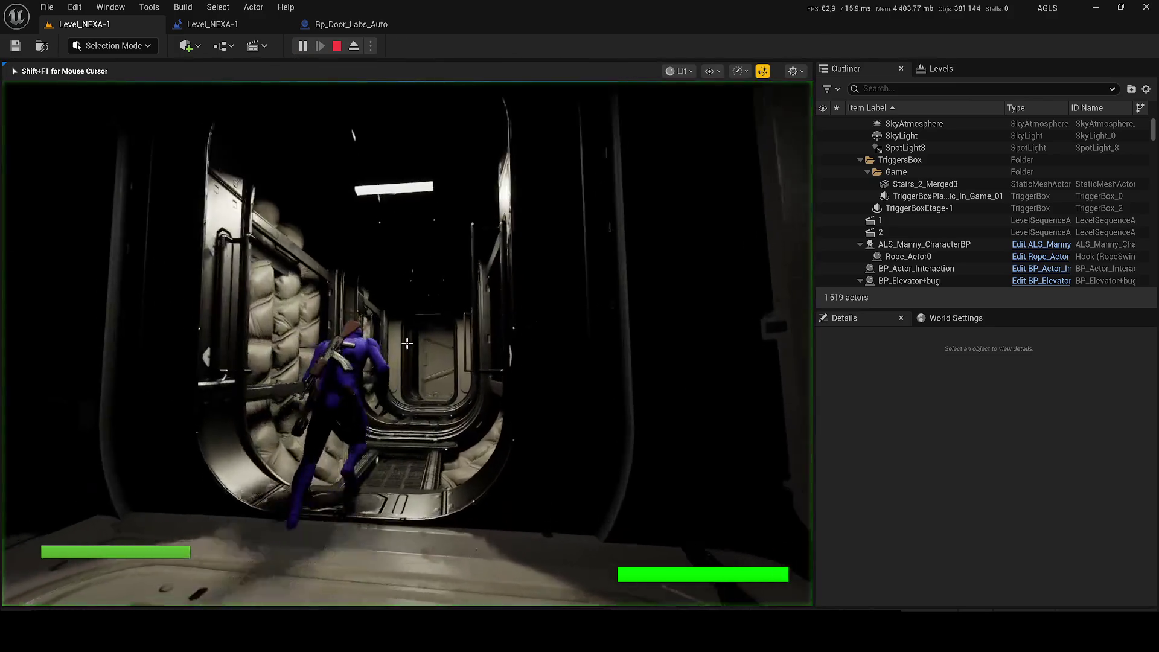
{"action": "key", "text": "w"}
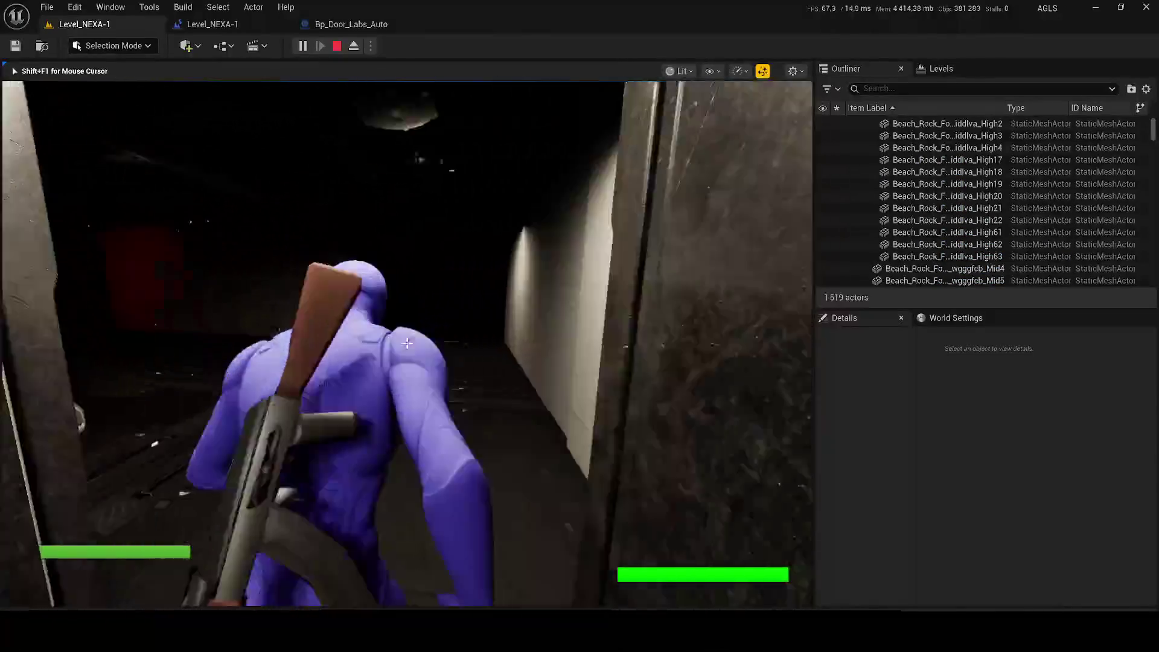
{"action": "key", "text": "w"}
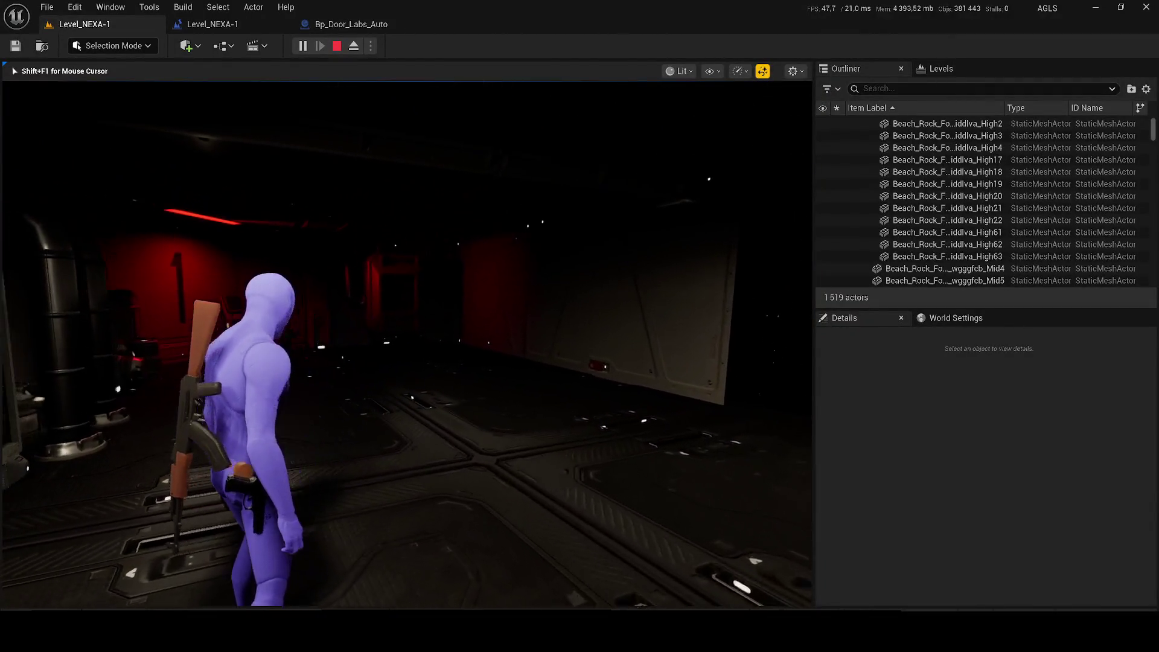
{"action": "key", "text": "w"}
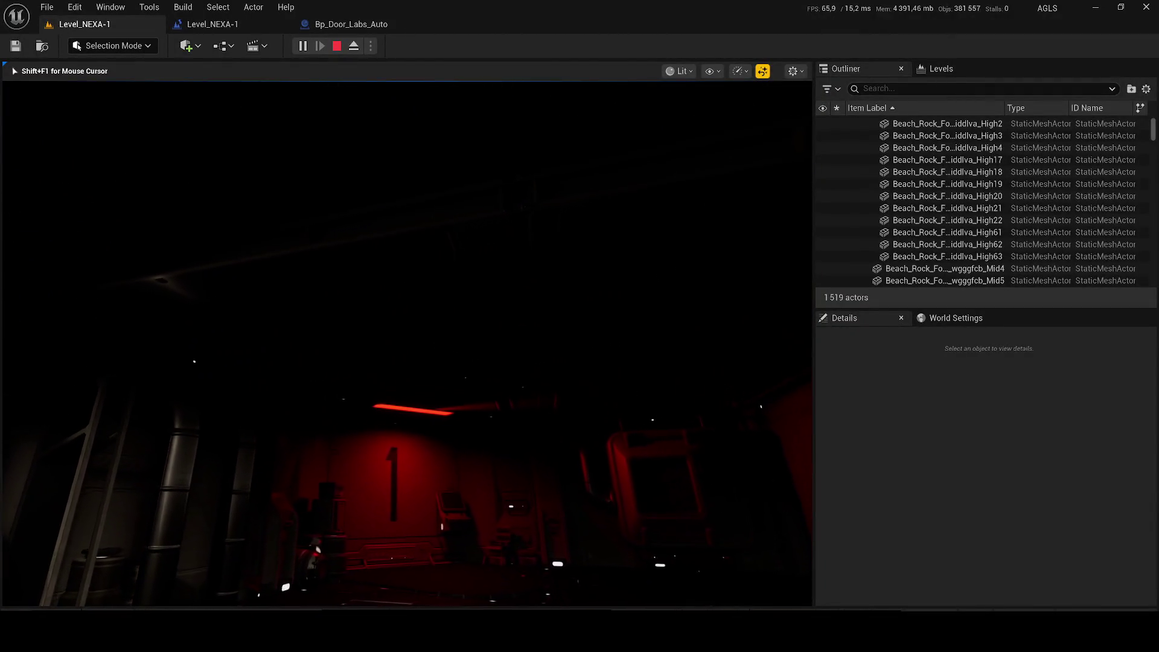
{"action": "key", "text": "w"}
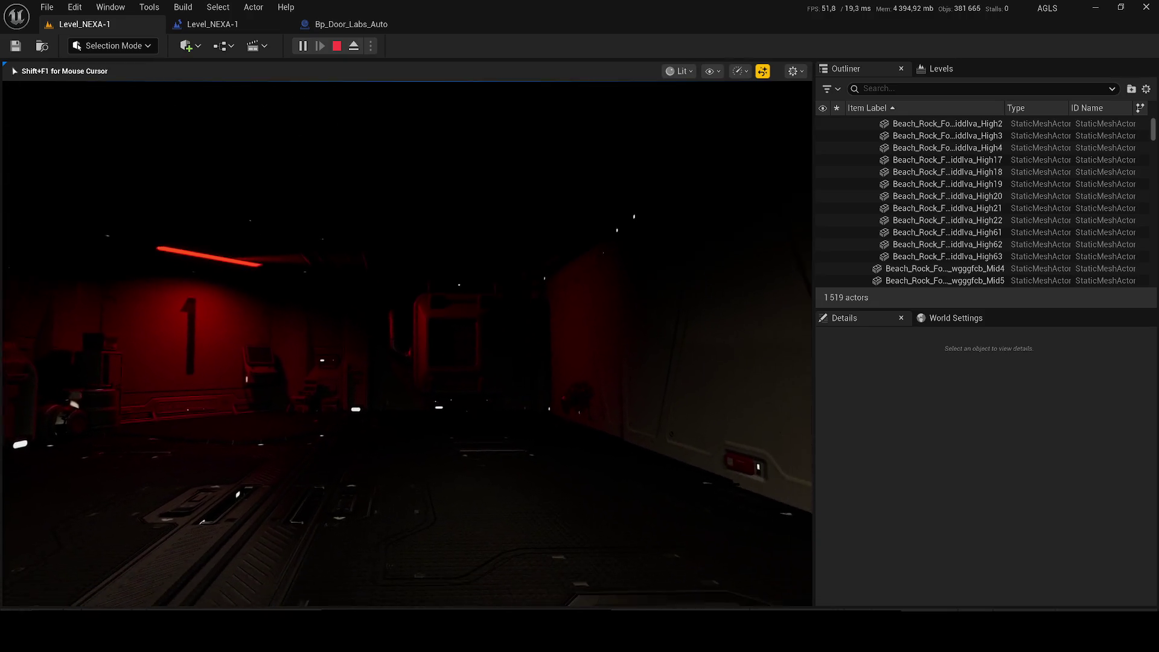
{"action": "key", "text": "w"}
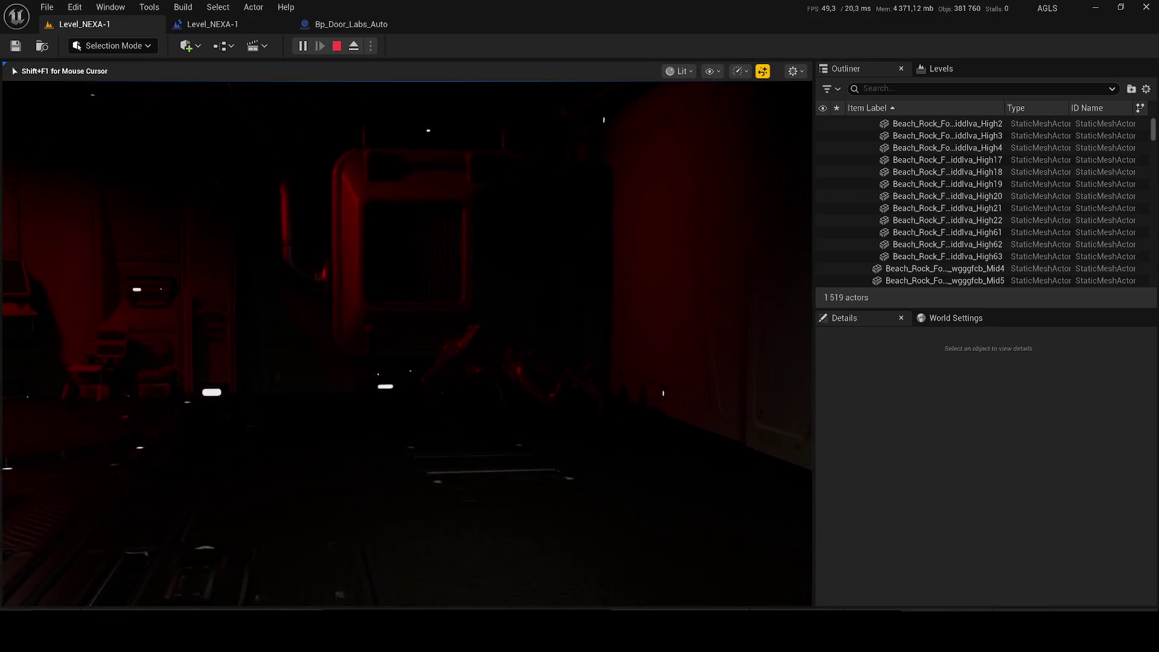
{"action": "key", "text": "w"}
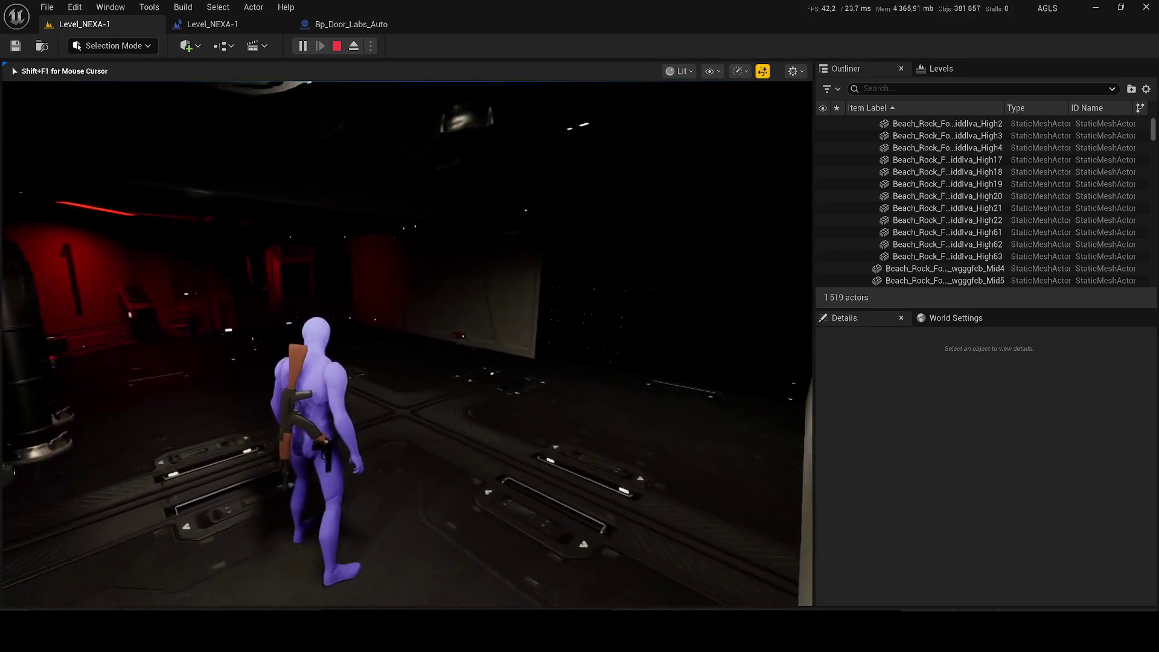
{"action": "key", "text": "w"}
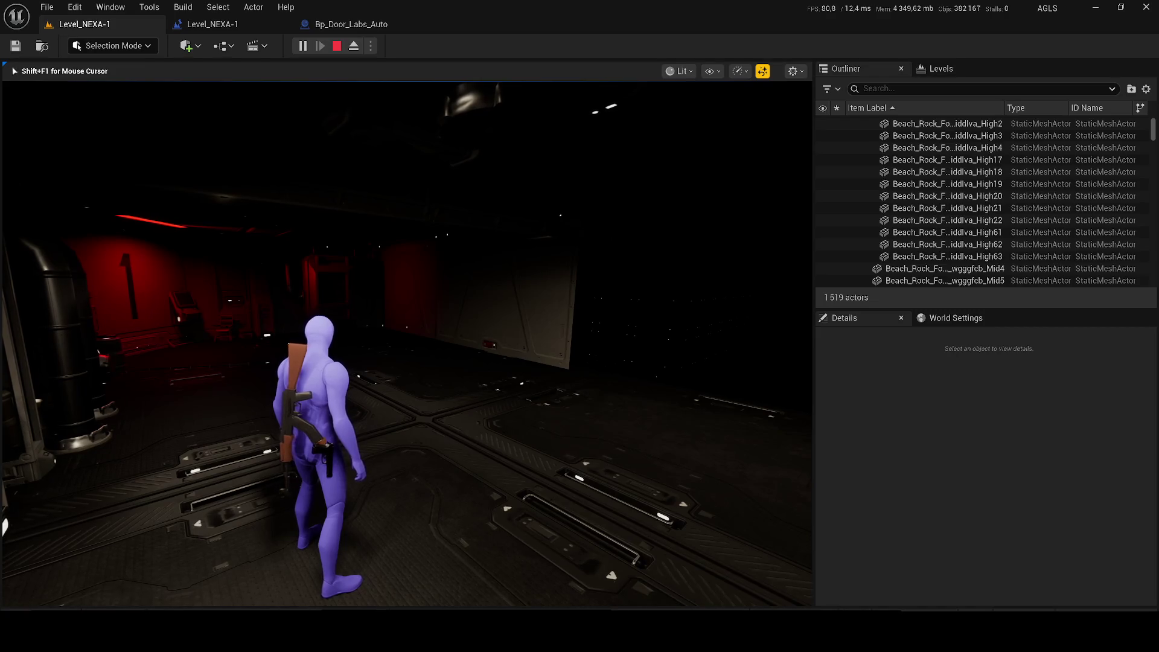
Inspect the movement nodes in the event graph, stop the running game, and return to the graph
{"action": "key", "text": "super"}
{"action": "left_click", "coordinate": [222, 23]}
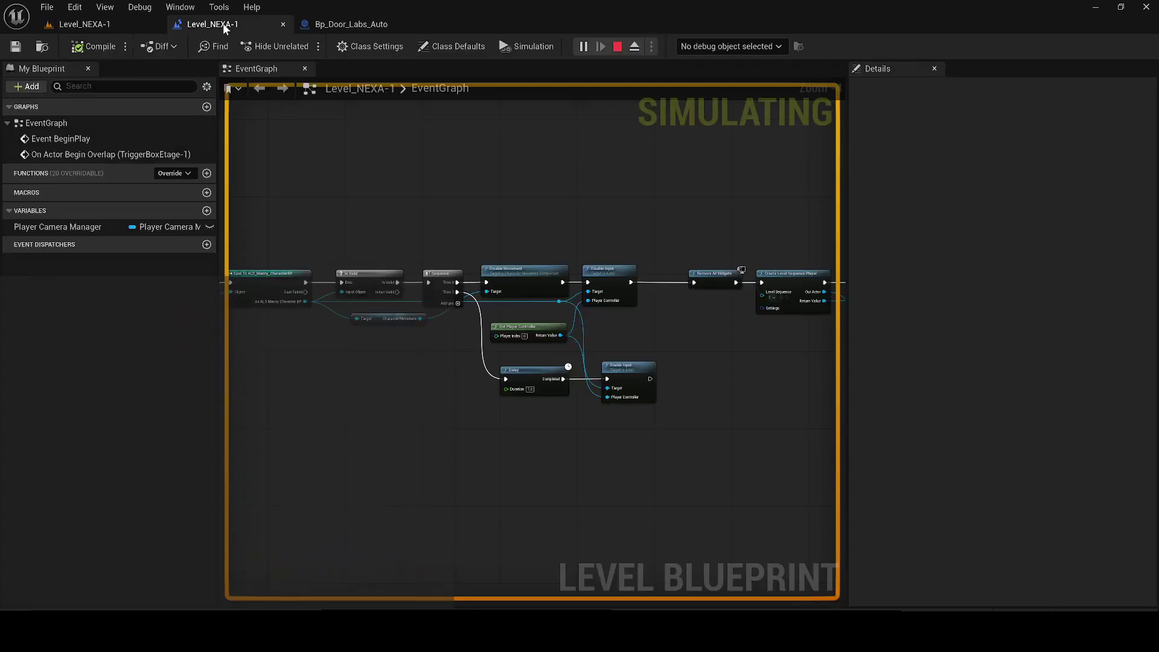
{"action": "left_click_drag", "start_coordinate": [411, 216], "coordinate": [269, 172]}
{"action": "scroll", "coordinate": [269, 172], "scroll_direction": "up", "scroll_amount": 1}
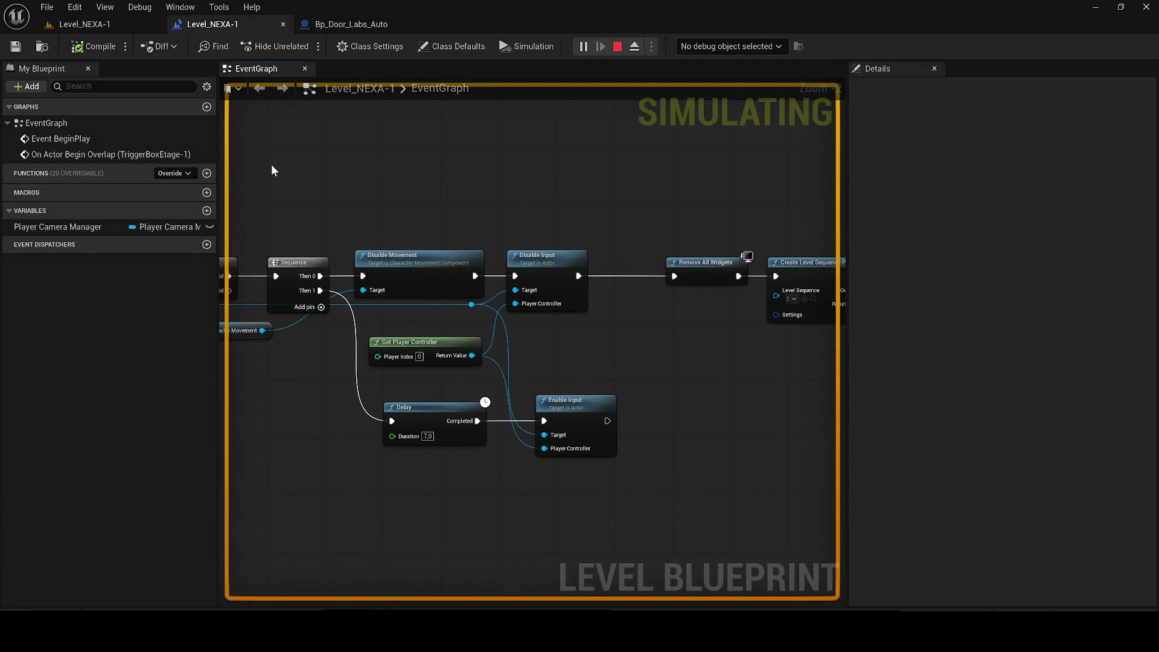
{"action": "left_click", "coordinate": [85, 24]}
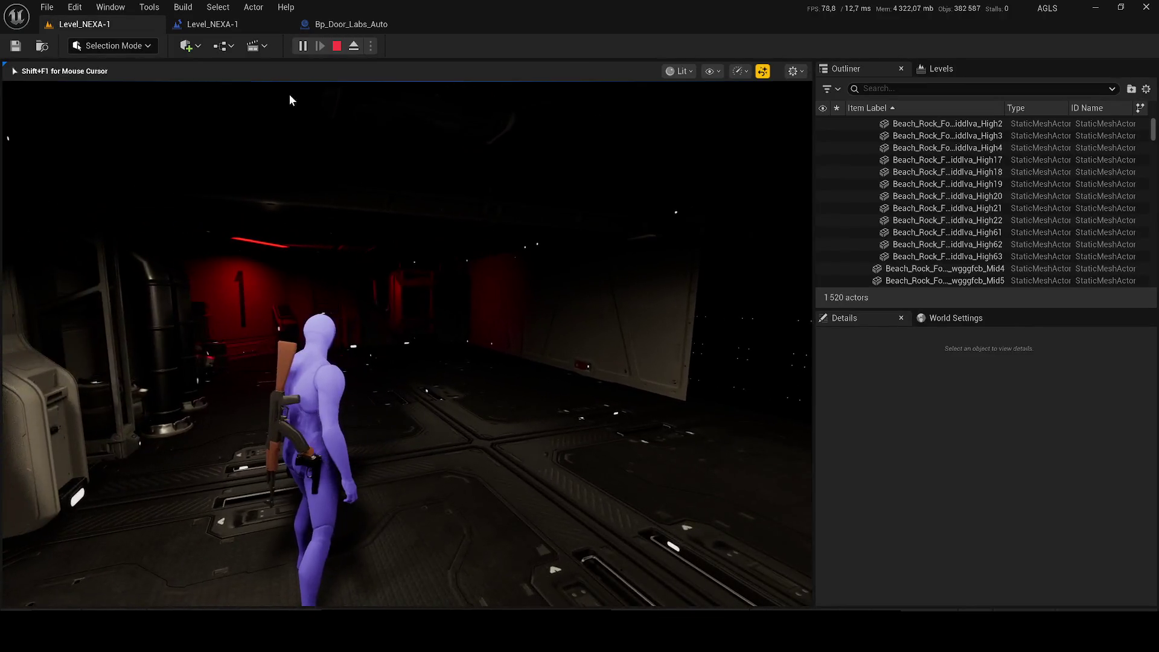
{"action": "key", "text": "Escape"}
{"action": "left_click", "coordinate": [237, 29]}
{"action": "scroll", "coordinate": [606, 330], "scroll_direction": "up", "scroll_amount": 1}
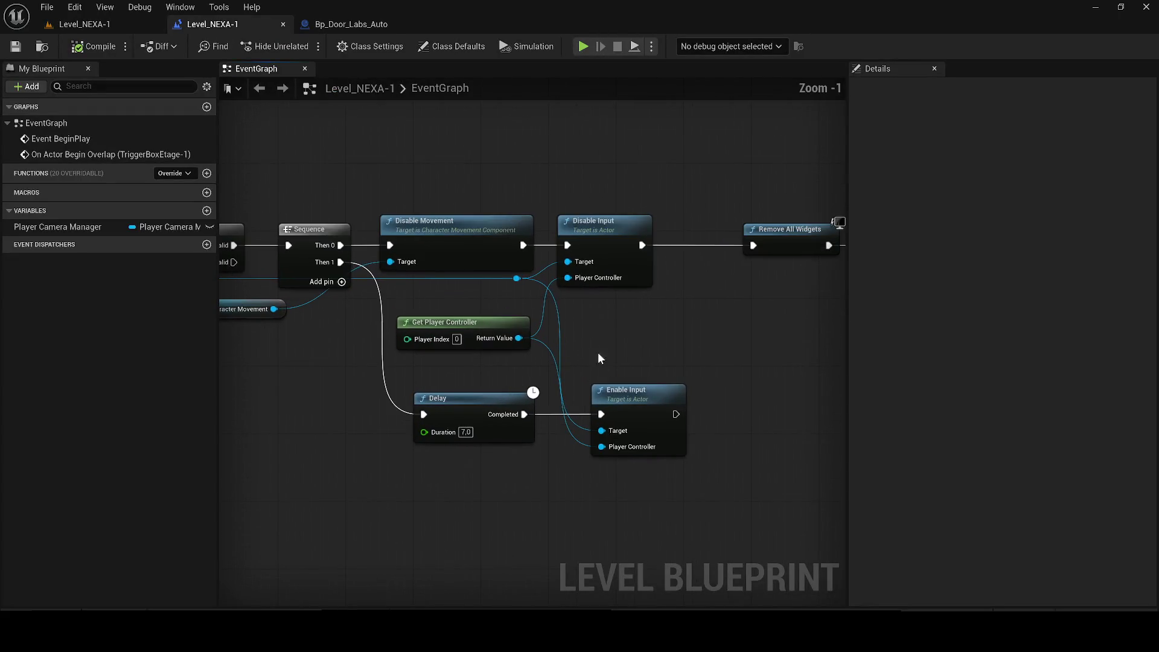
Wire Enable Input's Target to the reroute knot and Character Movement into Disable Movement's Target
{"action": "left_click_drag", "start_coordinate": [602, 439], "coordinate": [684, 452]}
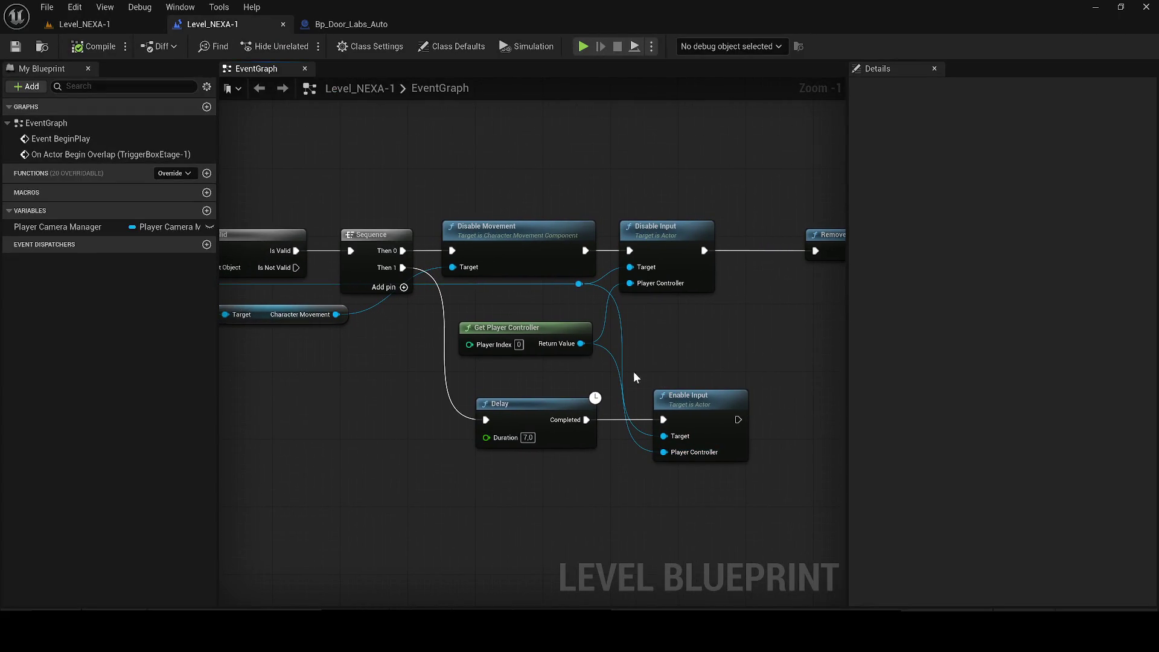
{"action": "mouse_move", "coordinate": [662, 444]}
{"action": "left_mouse_down"}
{"action": "mouse_move", "coordinate": [580, 345]}
{"action": "mouse_move", "coordinate": [671, 345]}
{"action": "mouse_move", "coordinate": [578, 283]}
{"action": "left_mouse_up"}
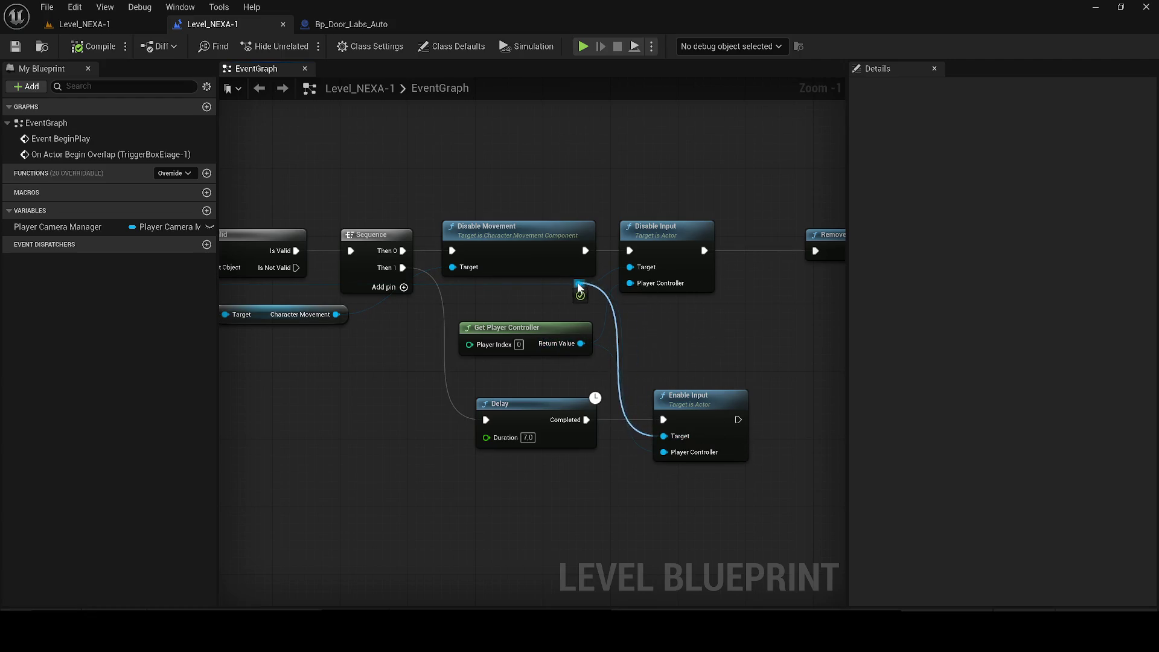
{"action": "left_click_drag", "start_coordinate": [518, 305], "coordinate": [655, 326]}
{"action": "scroll", "coordinate": [561, 312], "scroll_direction": "down", "scroll_amount": 1}
{"action": "left_click_drag", "start_coordinate": [561, 312], "coordinate": [703, 315]}
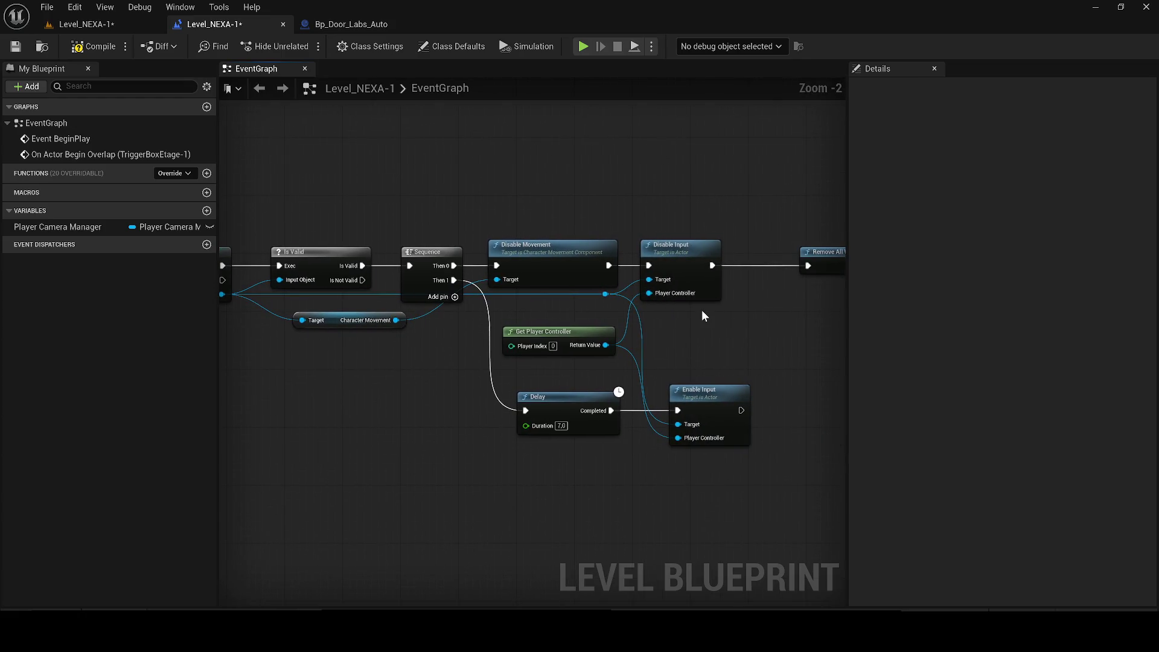
{"action": "left_click", "coordinate": [569, 257]}
{"action": "mouse_move", "coordinate": [397, 320]}
{"action": "left_mouse_down"}
{"action": "mouse_move", "coordinate": [386, 418]}
{"action": "mouse_move", "coordinate": [406, 426]}
{"action": "mouse_move", "coordinate": [496, 279]}
{"action": "left_mouse_up"}
{"action": "left_click", "coordinate": [317, 390]}
Add a Set Movement Mode node from Character Movement with the mode set to Walking
{"action": "left_click_drag", "start_coordinate": [472, 315], "coordinate": [394, 322]}
{"action": "left_click_drag", "start_coordinate": [469, 382], "coordinate": [541, 504]}
{"action": "type", "text": "set movement mo"}
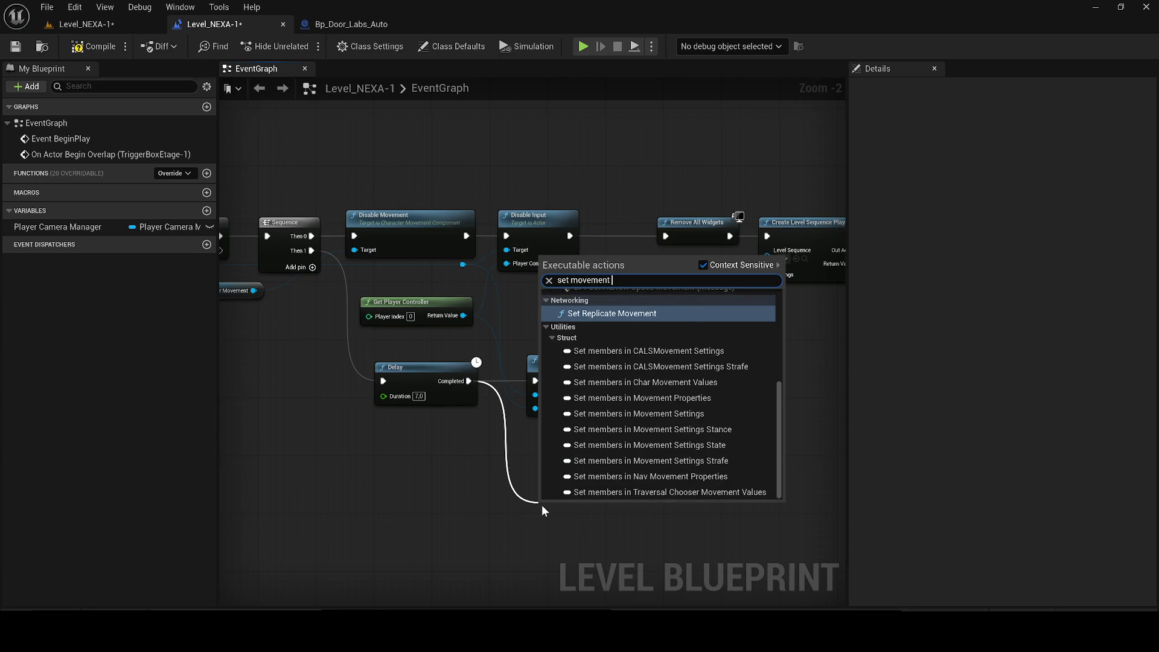
{"action": "type", "text": "de"}
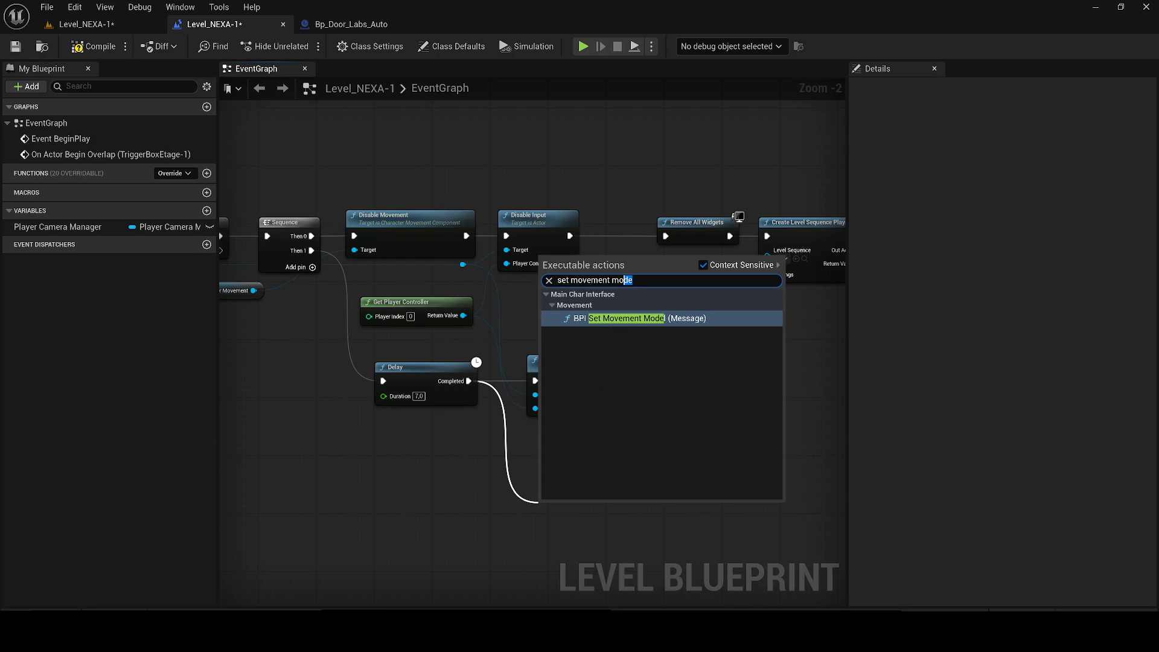
{"action": "key", "text": "Return"}
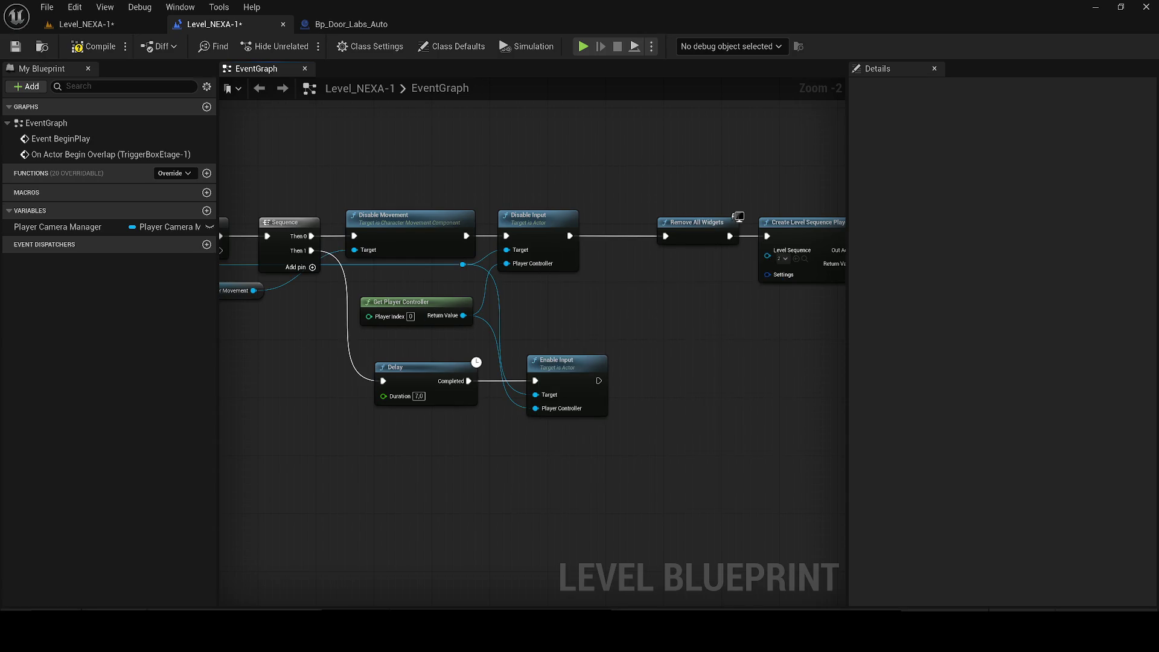
{"action": "left_click_drag", "start_coordinate": [299, 273], "coordinate": [389, 465]}
{"action": "type", "text": "set movement mode"}
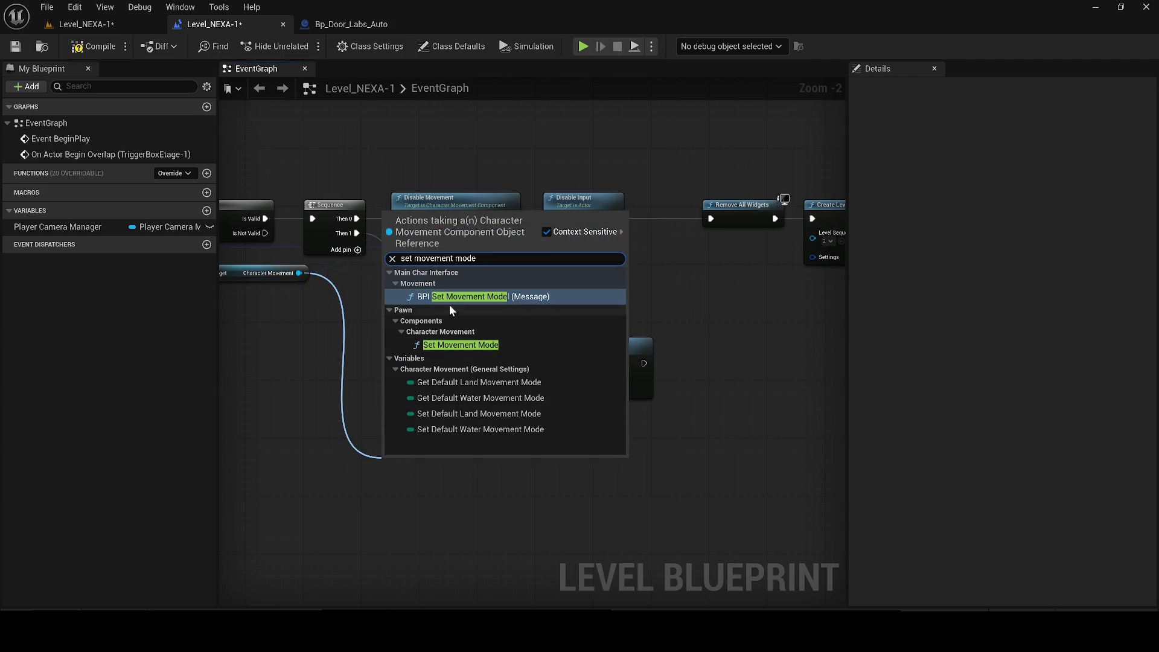
{"action": "left_click", "coordinate": [435, 355]}
{"action": "scroll", "coordinate": [443, 493], "scroll_direction": "up", "scroll_amount": 2}
{"action": "left_click", "coordinate": [423, 523]}
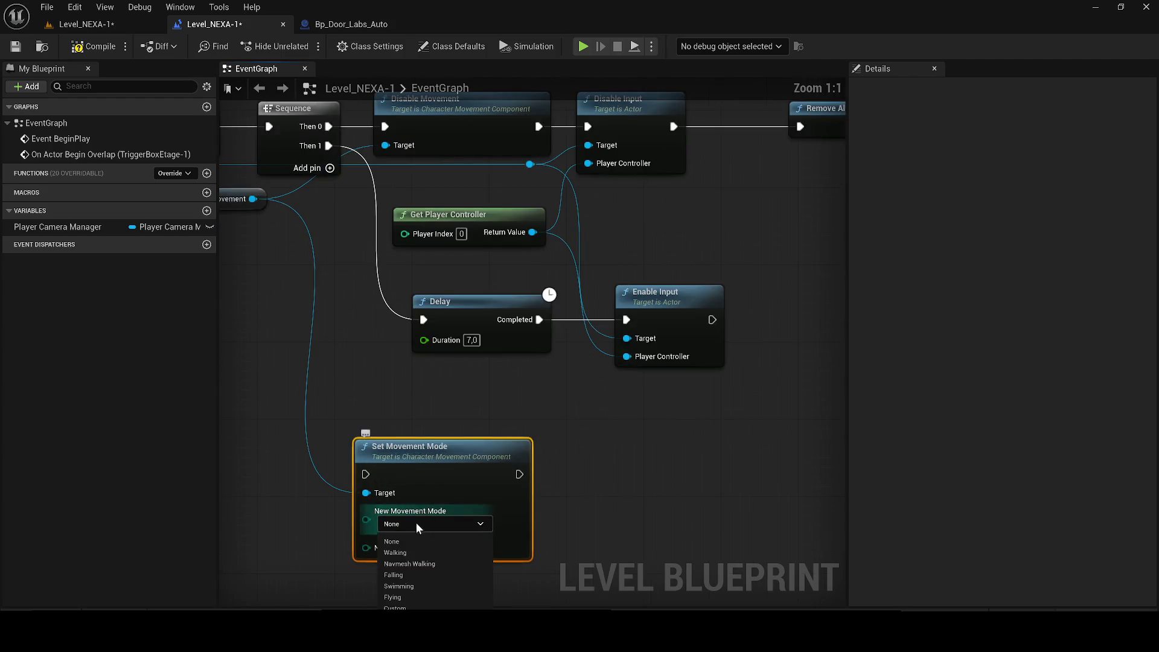
{"action": "left_click", "coordinate": [395, 552]}
{"action": "left_click", "coordinate": [404, 525]}
{"action": "left_click", "coordinate": [298, 551]}
Wire Delay into Set Movement Mode and on into Enable Input, arranging the nodes in line
{"action": "left_click_drag", "start_coordinate": [380, 448], "coordinate": [621, 380]}
{"action": "left_click_drag", "start_coordinate": [539, 319], "coordinate": [616, 409]}
{"action": "mouse_move", "coordinate": [626, 320]}
{"action": "left_mouse_down"}
{"action": "mouse_move", "coordinate": [727, 399]}
{"action": "mouse_move", "coordinate": [760, 406]}
{"action": "left_mouse_up"}
{"action": "left_click_drag", "start_coordinate": [681, 295], "coordinate": [842, 305]}
{"action": "left_click", "coordinate": [657, 382]}
{"action": "left_click_drag", "start_coordinate": [657, 378], "coordinate": [655, 306]}
{"action": "mouse_move", "coordinate": [838, 329]}
{"action": "left_mouse_down"}
{"action": "mouse_move", "coordinate": [757, 326]}
{"action": "mouse_move", "coordinate": [791, 320]}
{"action": "left_mouse_up"}
Add a reroute point, frame Set Movement Mode in an 'Enable Movement' comment, and save all
{"action": "double_click", "coordinate": [468, 332]}
{"action": "left_click_drag", "start_coordinate": [366, 398], "coordinate": [517, 465]}
{"action": "left_click_drag", "start_coordinate": [659, 408], "coordinate": [473, 406]}
{"action": "left_click_drag", "start_coordinate": [520, 462], "coordinate": [366, 468]}
{"action": "scroll", "coordinate": [366, 469], "scroll_direction": "down", "scroll_amount": 1}
{"action": "mouse_move", "coordinate": [537, 508]}
{"action": "left_mouse_down"}
{"action": "mouse_move", "coordinate": [627, 423]}
{"action": "mouse_move", "coordinate": [679, 335]}
{"action": "left_mouse_up"}
{"action": "type", "text": "c"}
{"action": "type", "text": "Ena"}
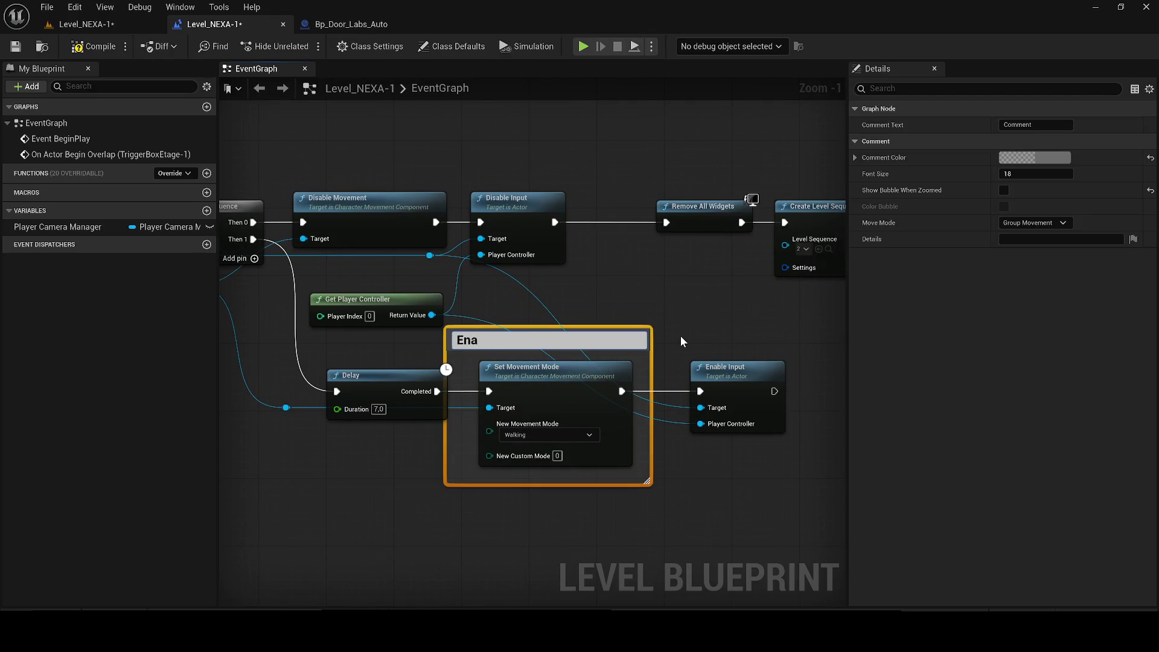
{"action": "type", "text": " M"}
{"action": "type", "text": "ovement"}
{"action": "key", "text": "Return"}
{"action": "left_click_drag", "start_coordinate": [579, 339], "coordinate": [596, 338]}
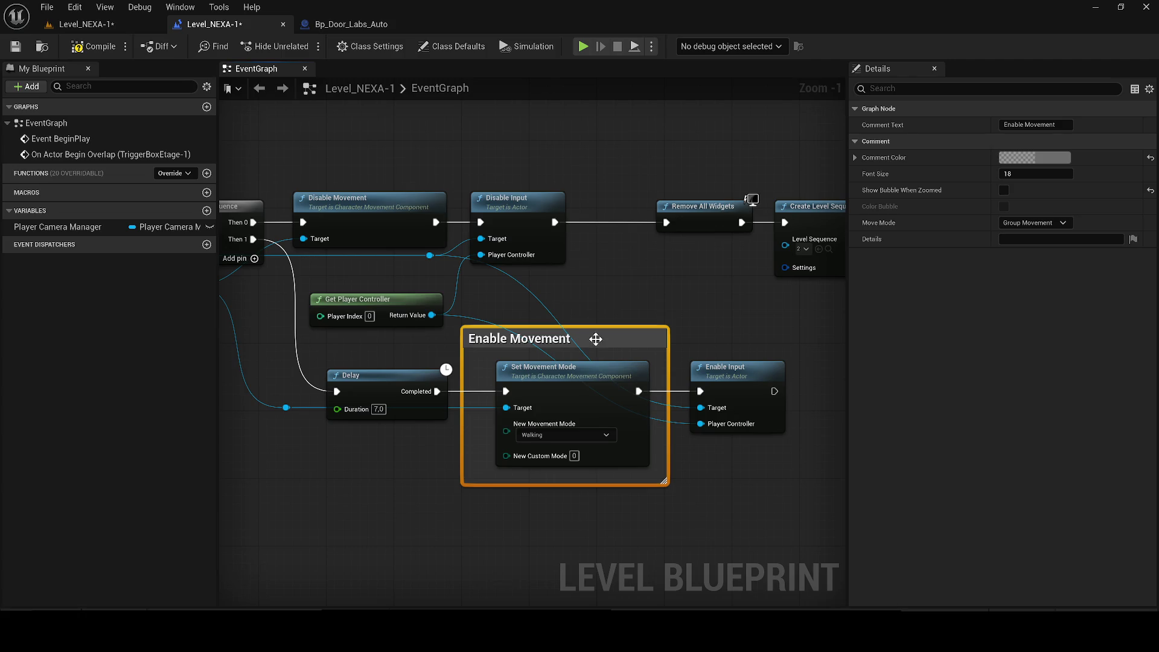
{"action": "left_click", "coordinate": [16, 46]}
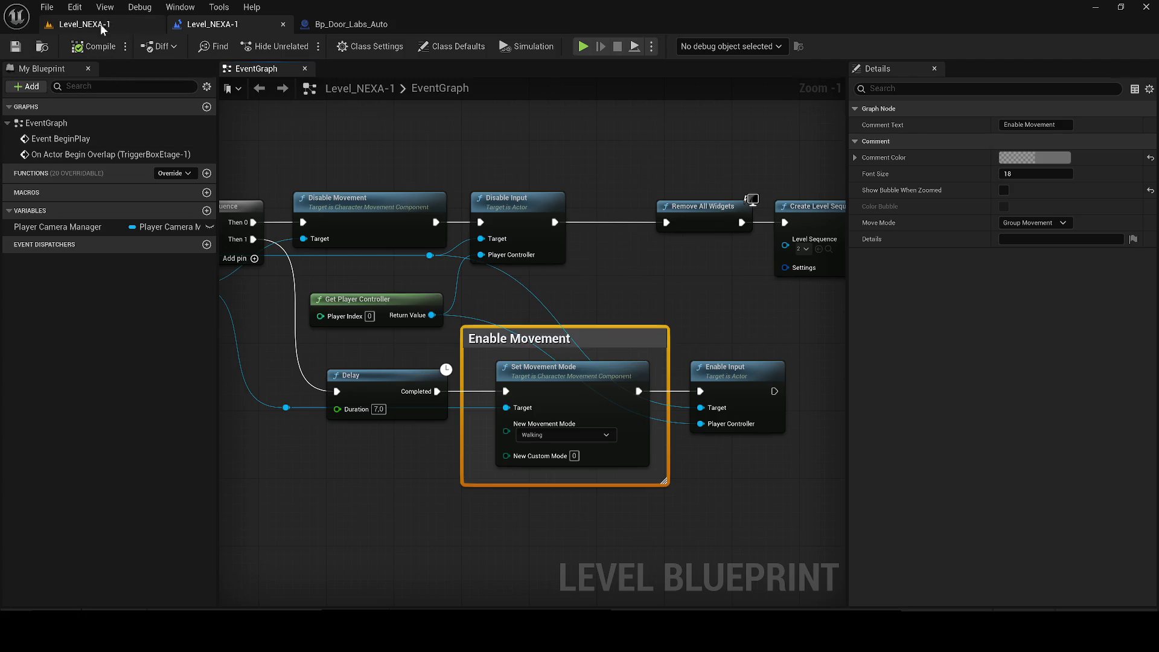
Back in Level_NEXA-1, playtest running through the corridor into the large room toward the far-wall vent, then stop
{"action": "left_click", "coordinate": [103, 24]}
{"action": "left_click", "coordinate": [303, 46]}
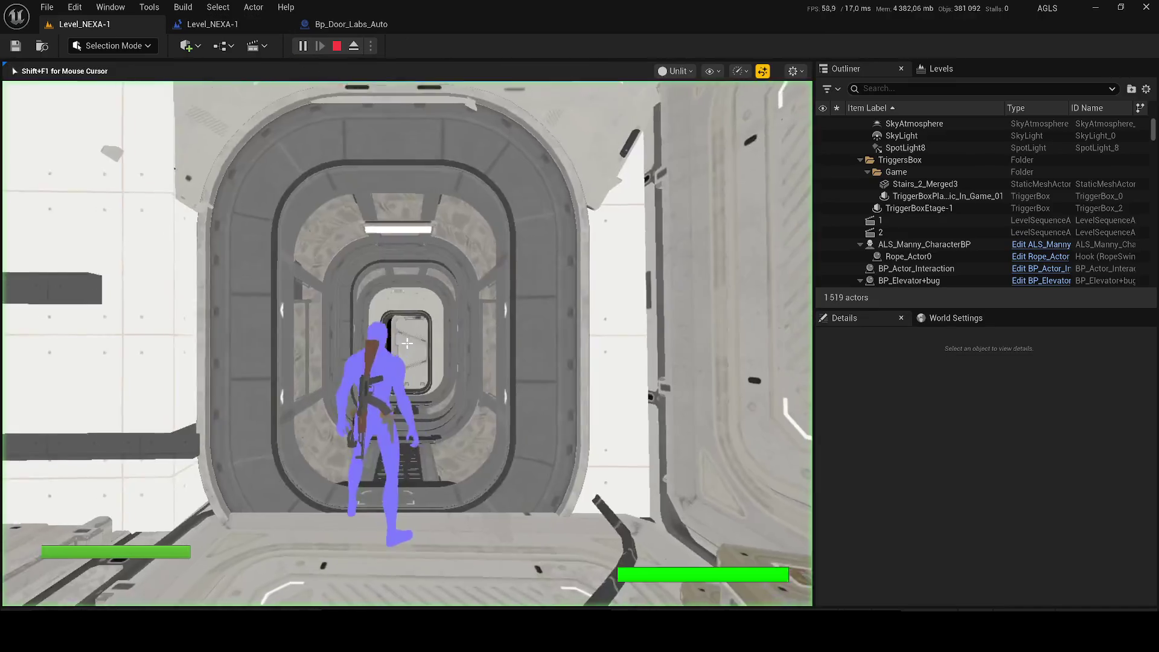
{"action": "key", "text": "w"}
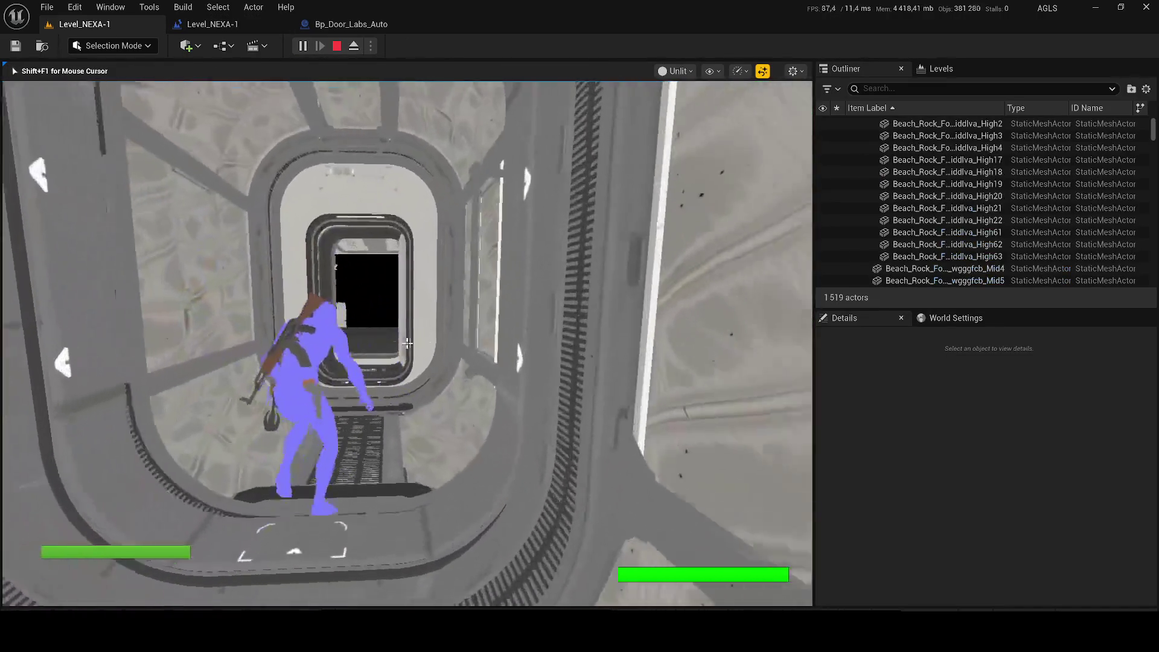
{"action": "key", "text": "w"}
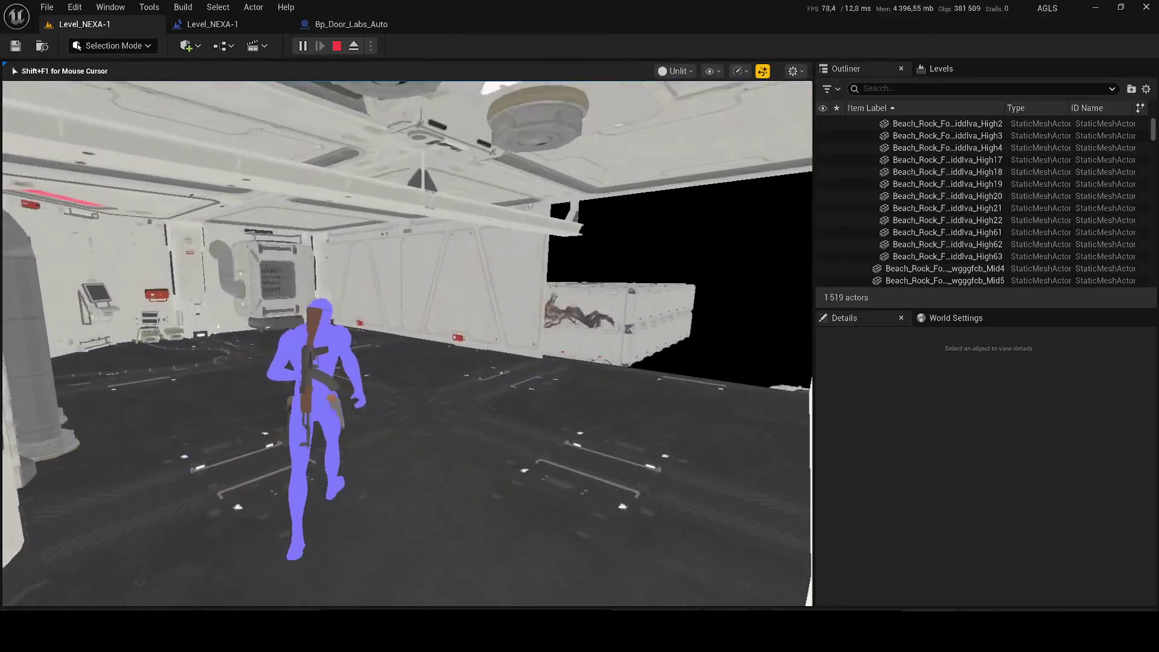
{"action": "key", "text": "w"}
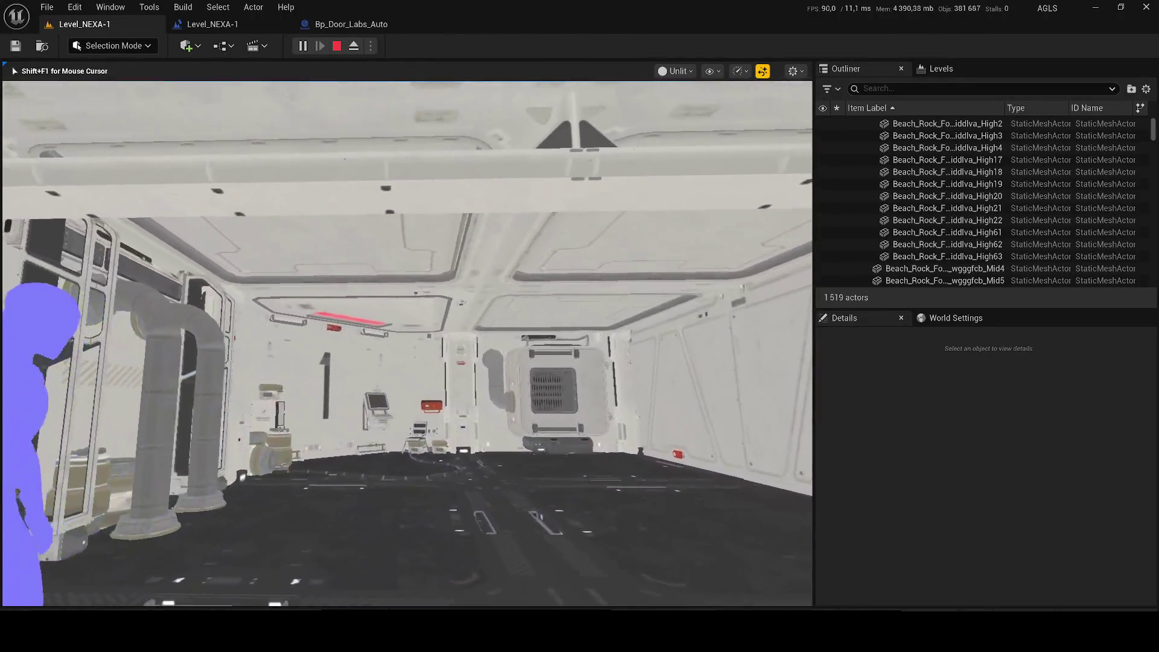
{"action": "key", "text": "w"}
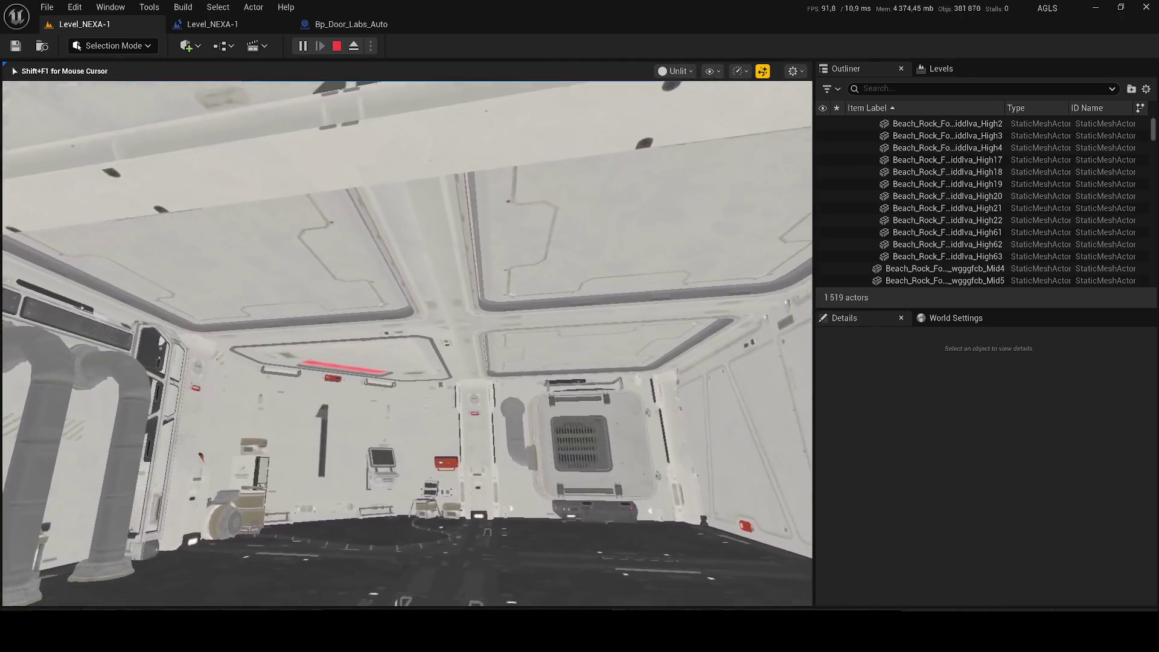
{"action": "key", "text": "w"}
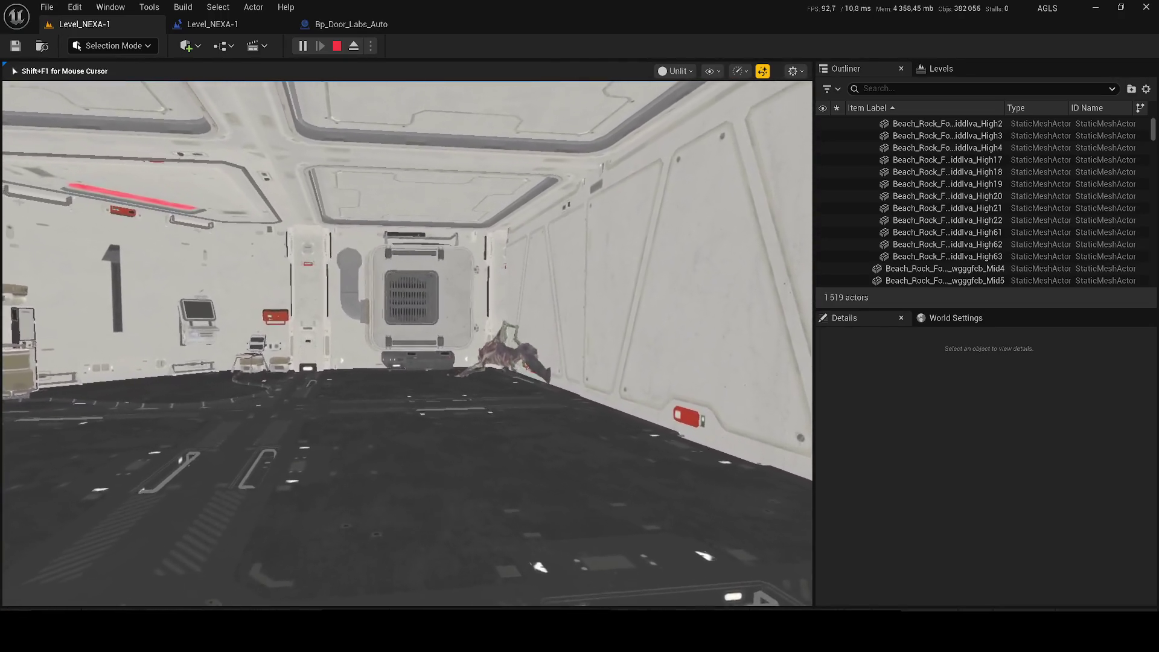
{"action": "key", "text": "w"}
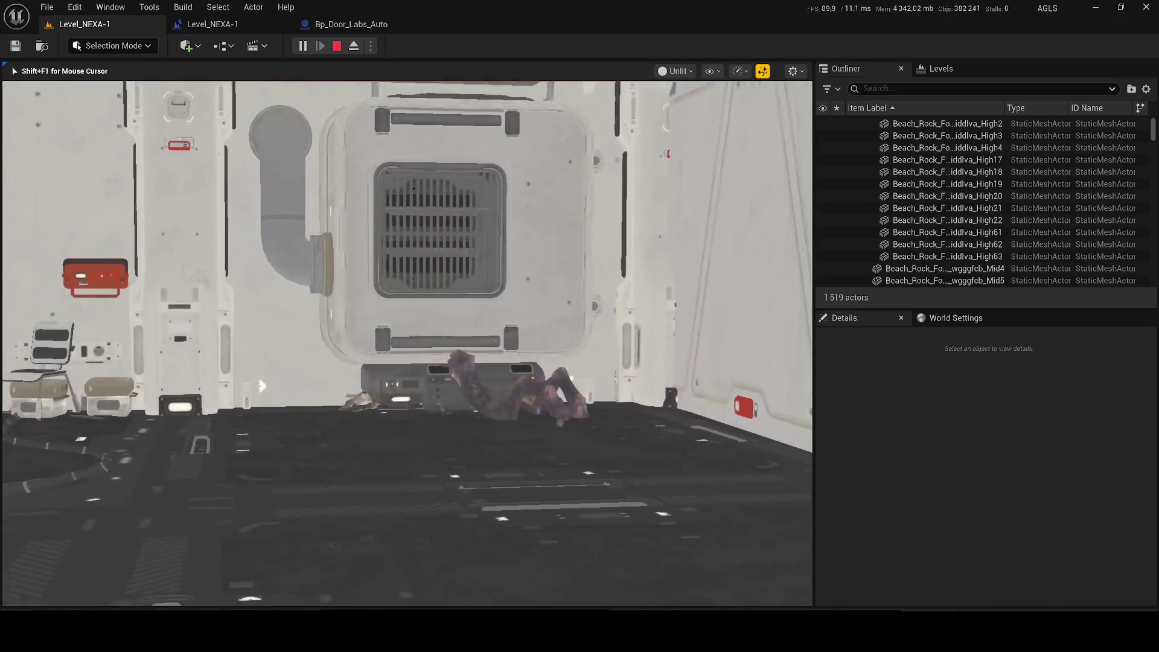
{"action": "key", "text": "w"}
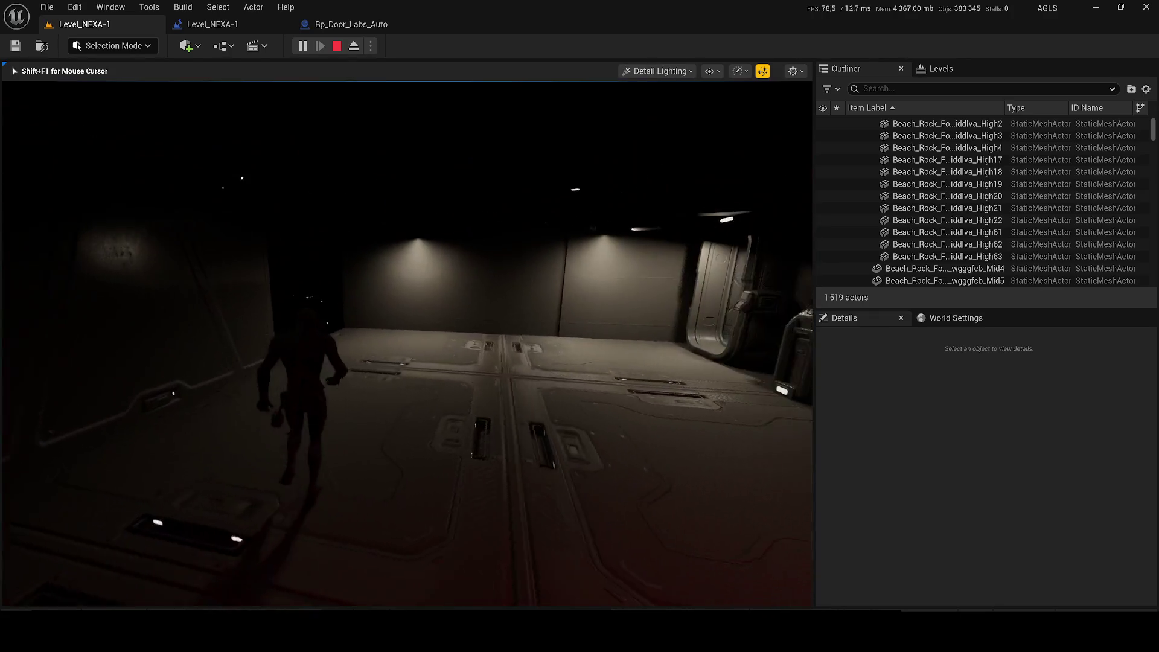
{"action": "key", "text": "alt+4"}
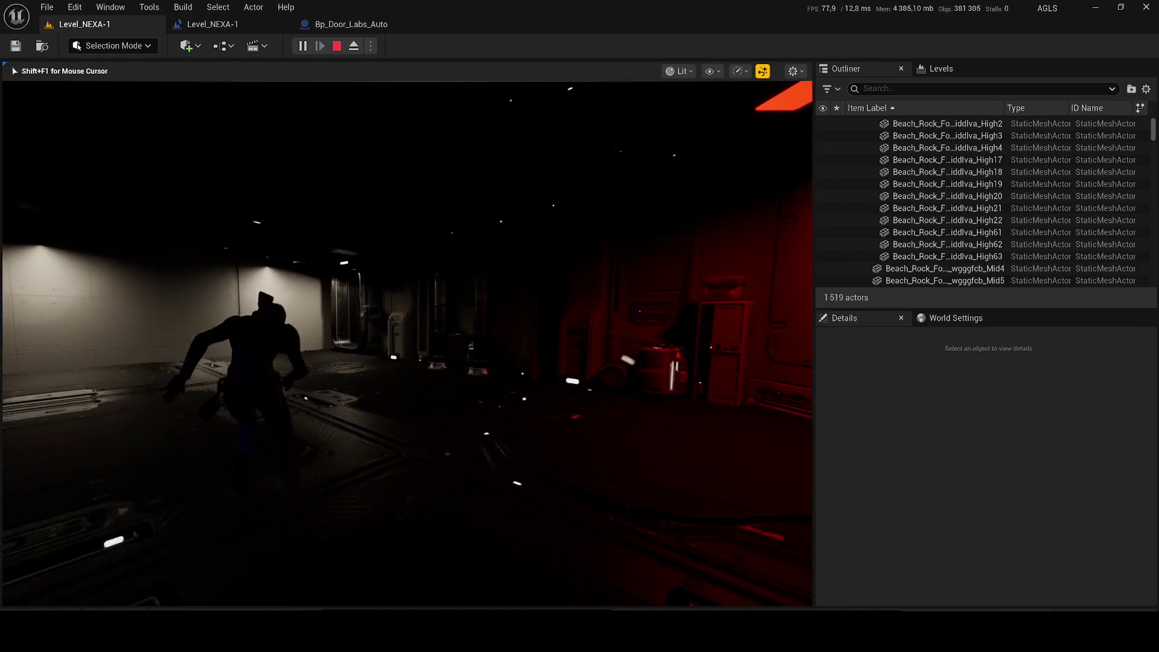
{"action": "key", "text": "Escape"}
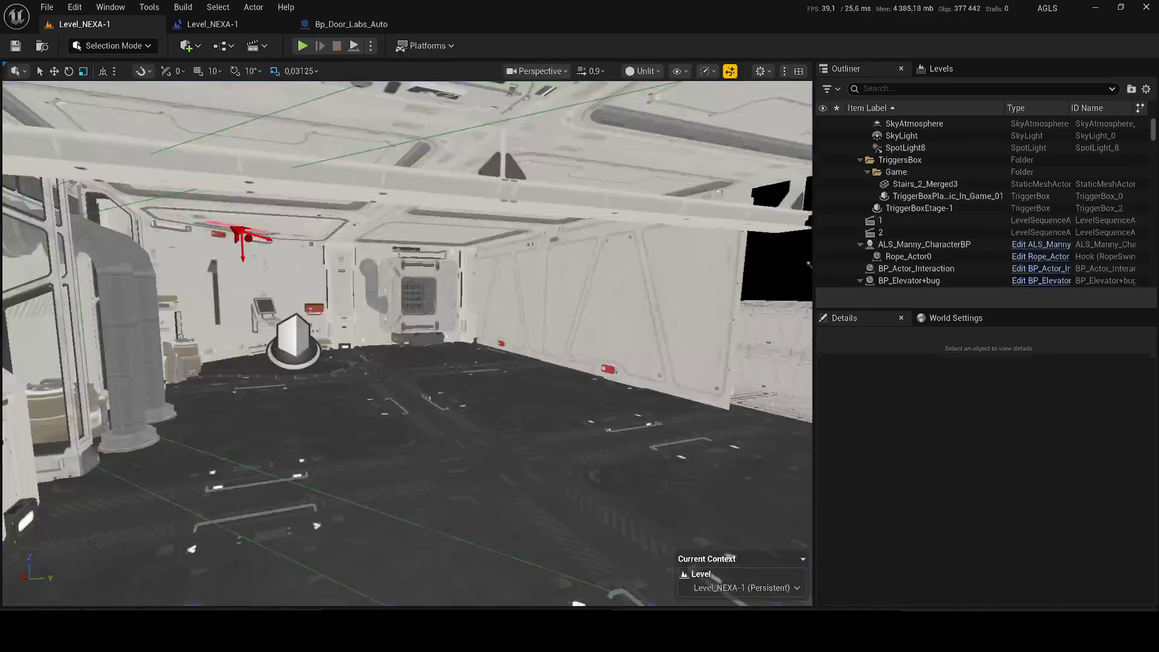
Fly the view toward the floor platforms and switch the viewport from Unlit to Lit
{"action": "mouse_move", "coordinate": [277, 548]}
{"action": "left_mouse_down"}
{"action": "mouse_move", "coordinate": [260, 512]}
{"action": "mouse_move", "coordinate": [289, 495]}
{"action": "mouse_move", "coordinate": [277, 547]}
{"action": "mouse_move", "coordinate": [326, 474]}
{"action": "left_mouse_up"}
{"action": "left_click", "coordinate": [642, 70]}
{"action": "left_click", "coordinate": [665, 123]}
Swing the view around to the red-lit corridor and start another playtest
{"action": "scroll", "coordinate": [407, 344], "scroll_direction": "down", "scroll_amount": 2}
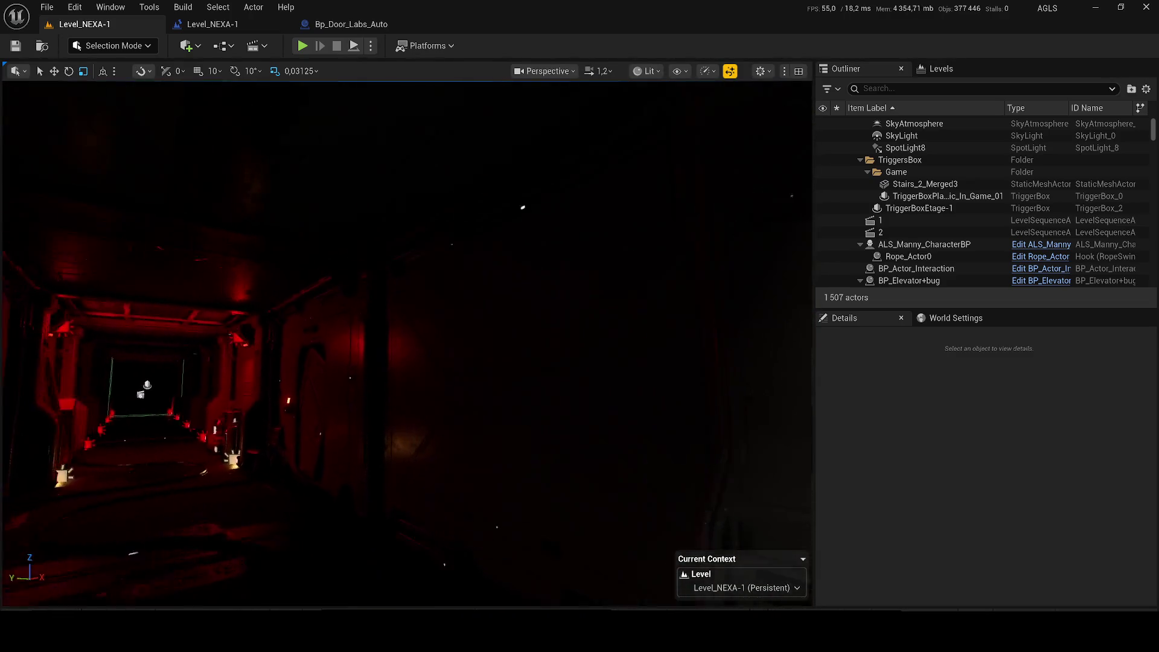
{"action": "mouse_move", "coordinate": [407, 344]}
{"action": "left_mouse_down"}
{"action": "mouse_move", "coordinate": [395, 344]}
{"action": "mouse_move", "coordinate": [395, 326]}
{"action": "mouse_move", "coordinate": [459, 326]}
{"action": "mouse_move", "coordinate": [416, 320]}
{"action": "mouse_move", "coordinate": [399, 284]}
{"action": "left_mouse_up"}
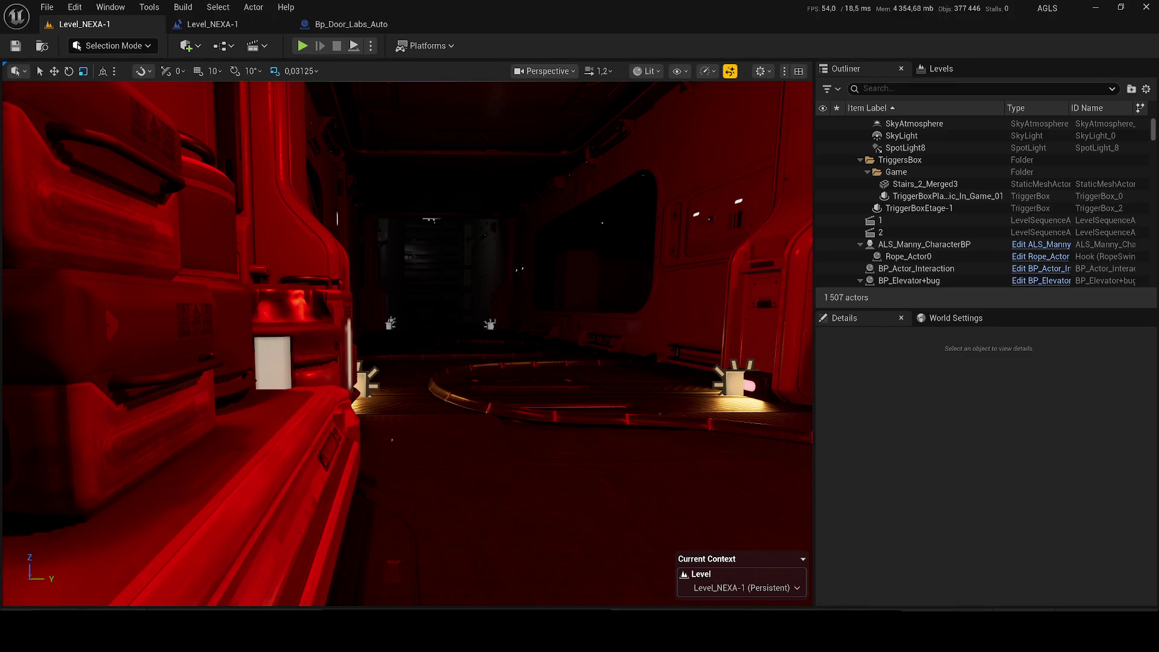
{"action": "left_click", "coordinate": [303, 47]}
Run the character down the corridor and through the doorways into the dark room
{"action": "key", "text": "w"}
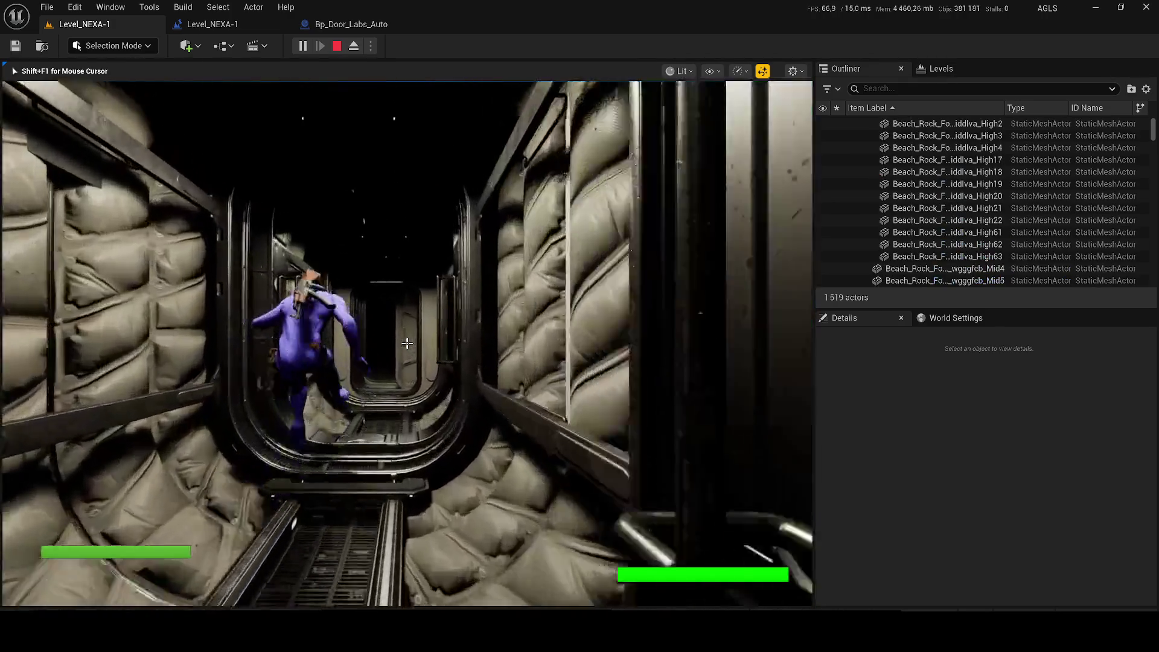
{"action": "key", "text": "w"}
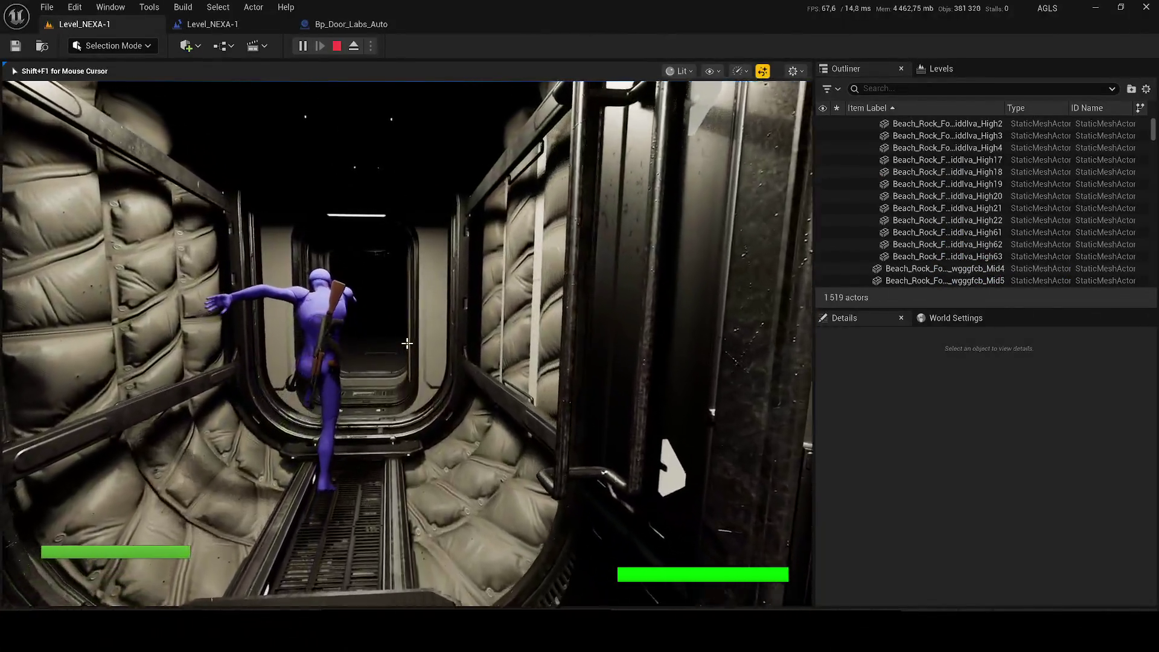
{"action": "key", "text": "w"}
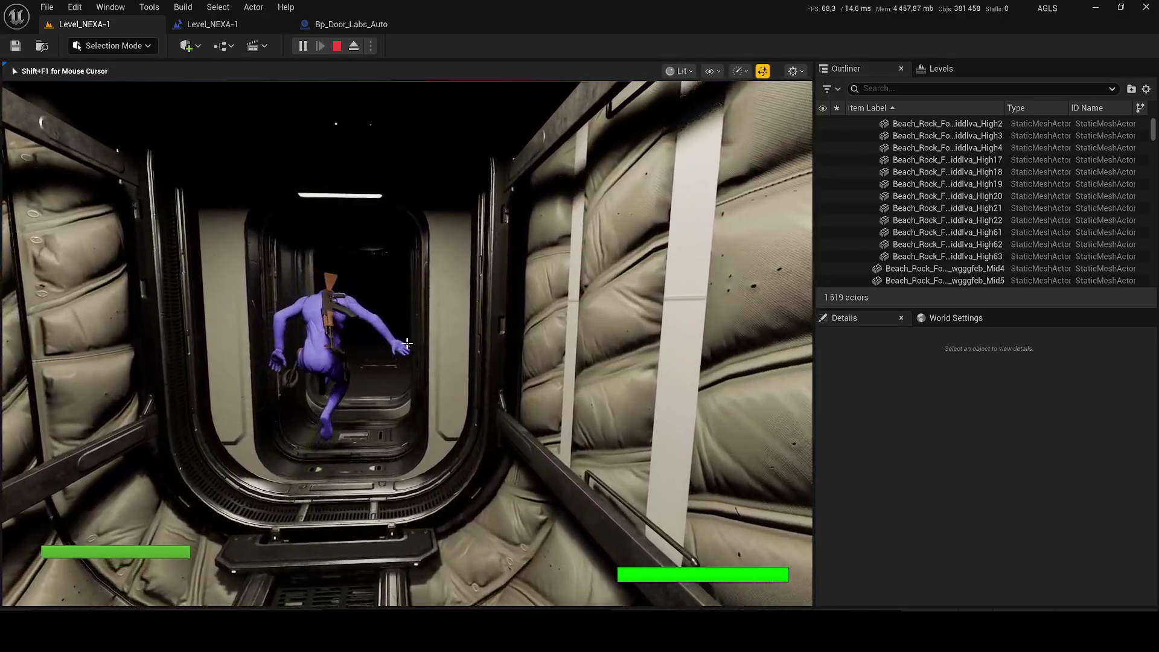
{"action": "key", "text": "w"}
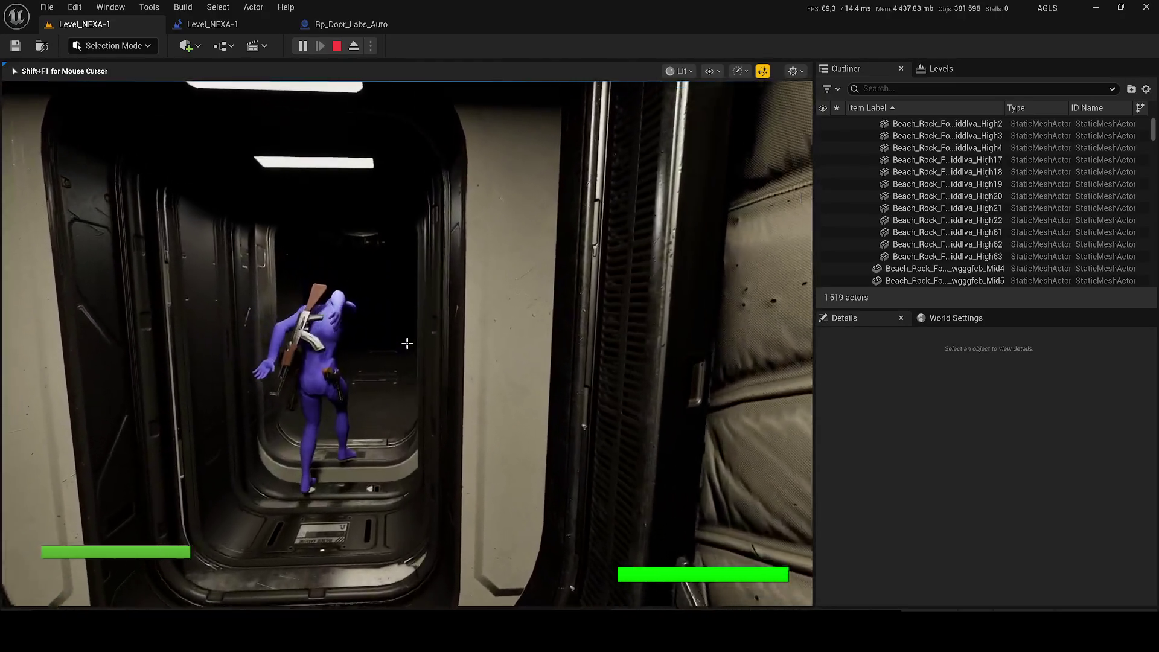
{"action": "key", "text": "w"}
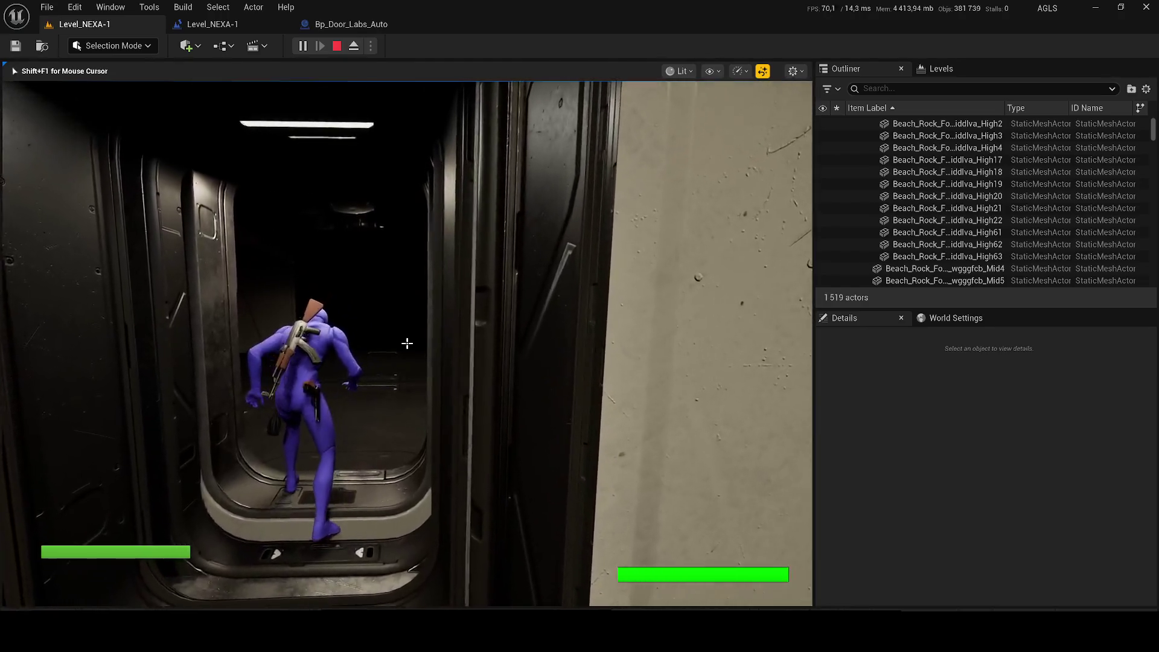
{"action": "key", "text": "w"}
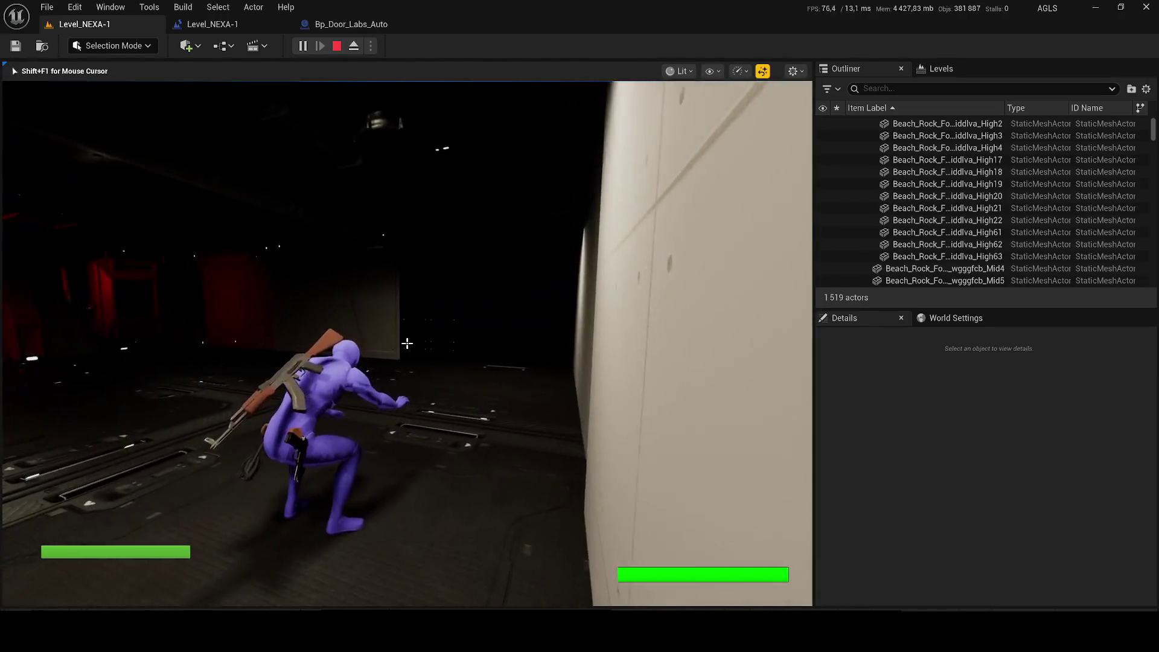
Head toward the red-lit room, toggle the gameplay debugger, then end the playtest with Esc
{"action": "key", "text": "w"}
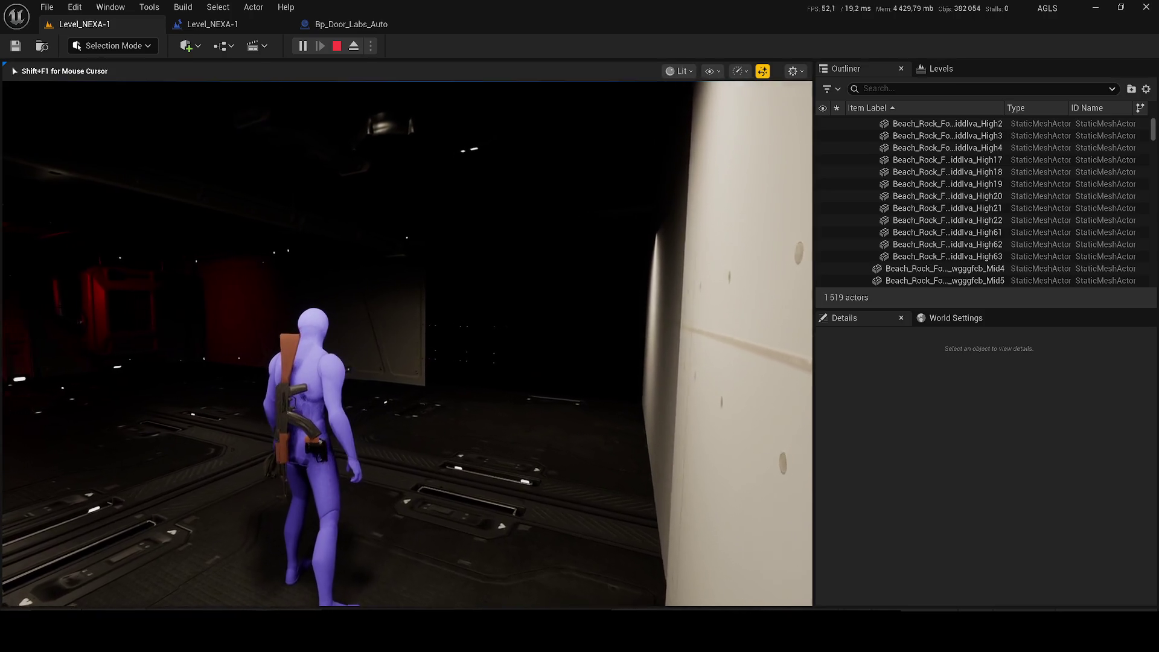
{"action": "key", "text": "w"}
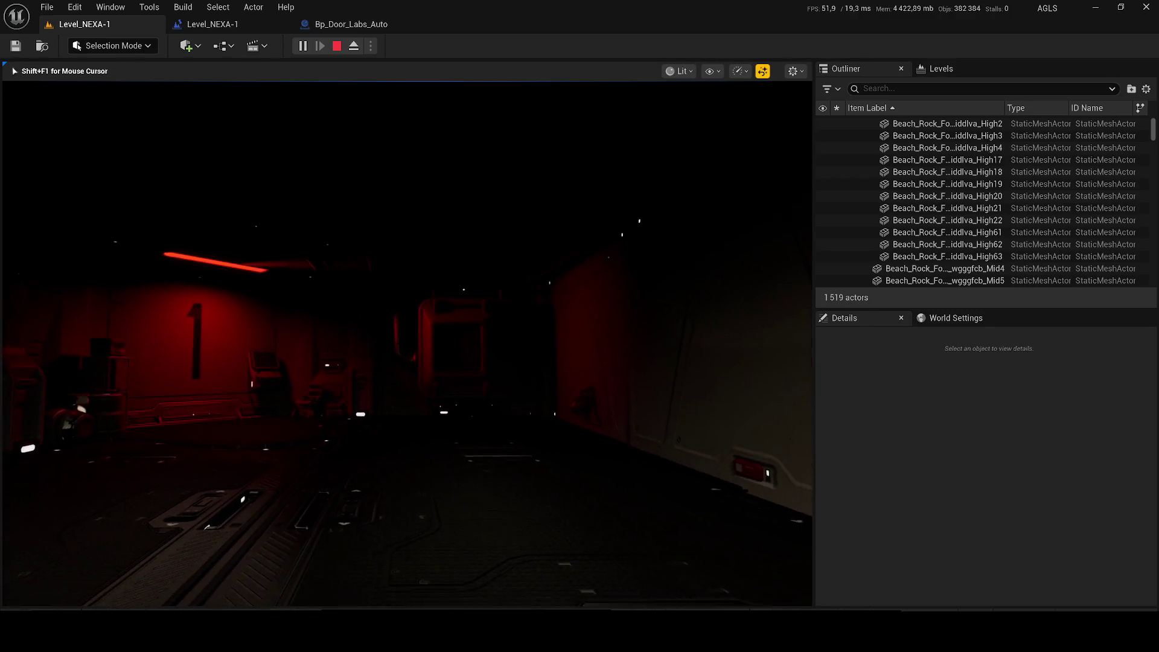
{"action": "key", "text": "w"}
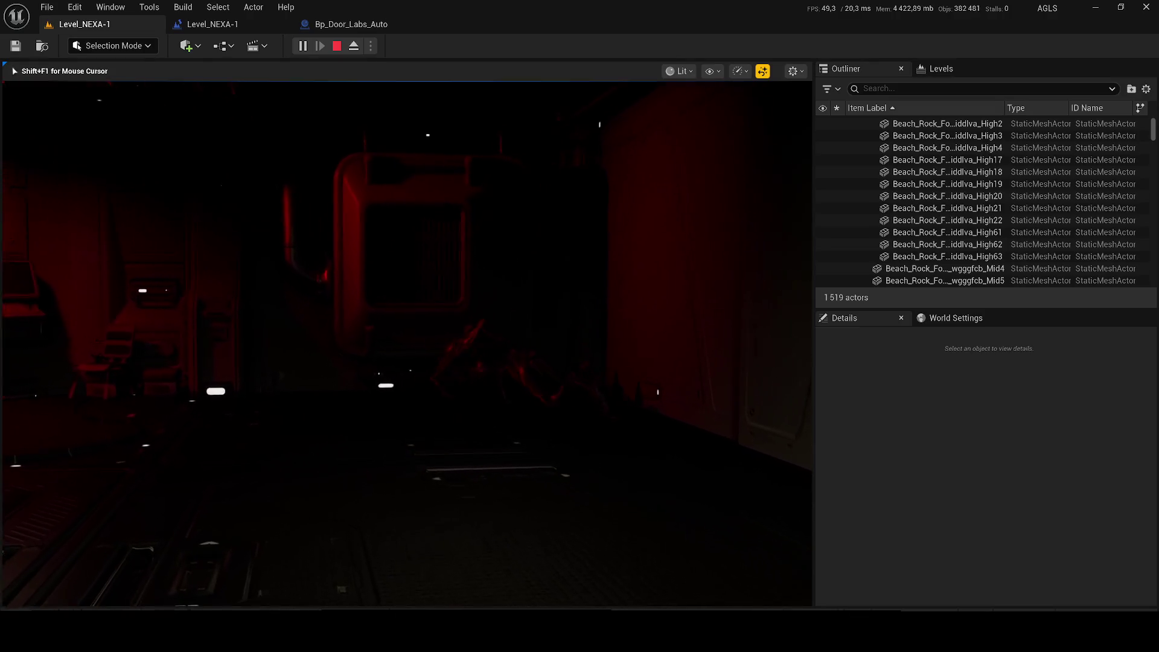
{"action": "key", "text": "w"}
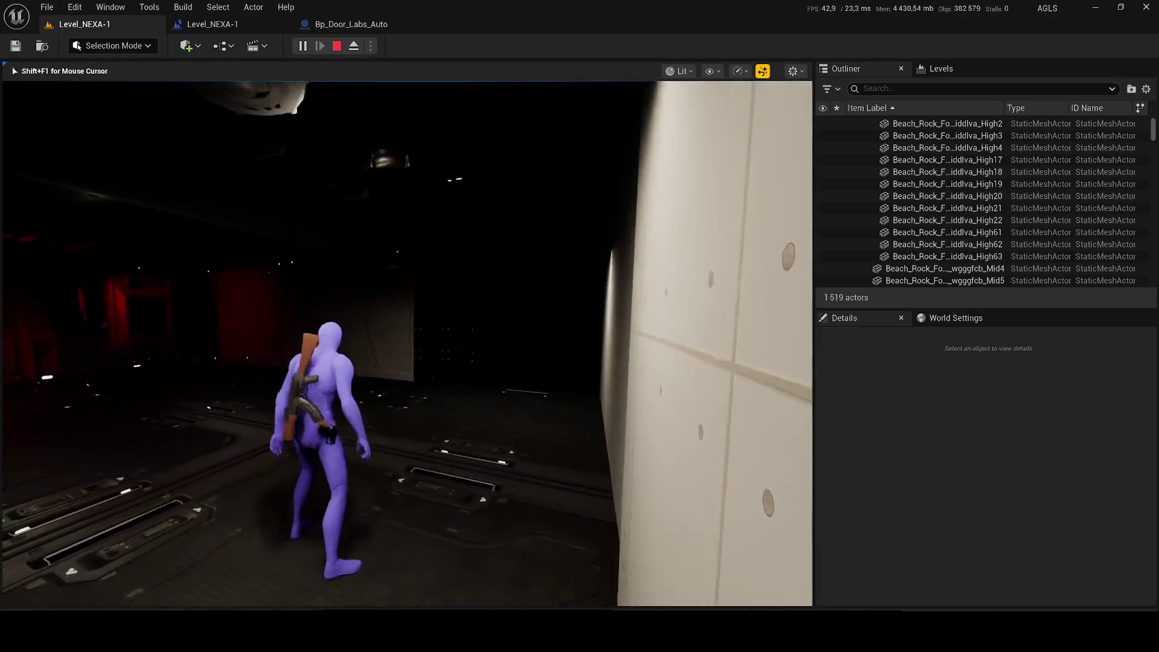
{"action": "key", "text": "apostrophe"}
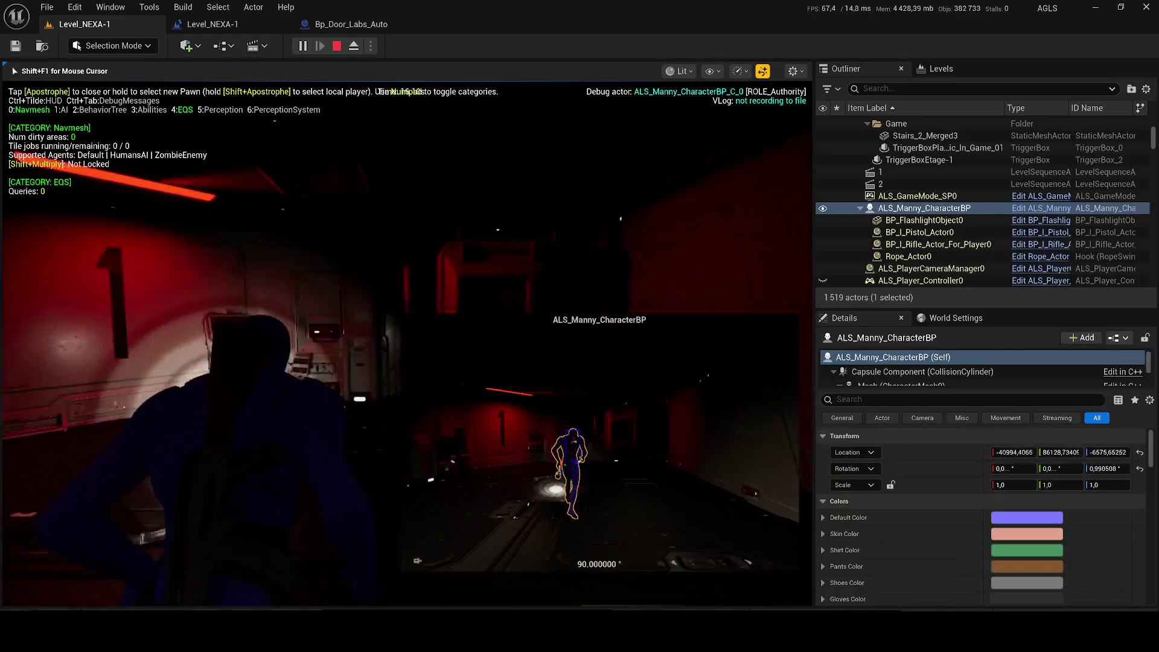
{"action": "key", "text": "w"}
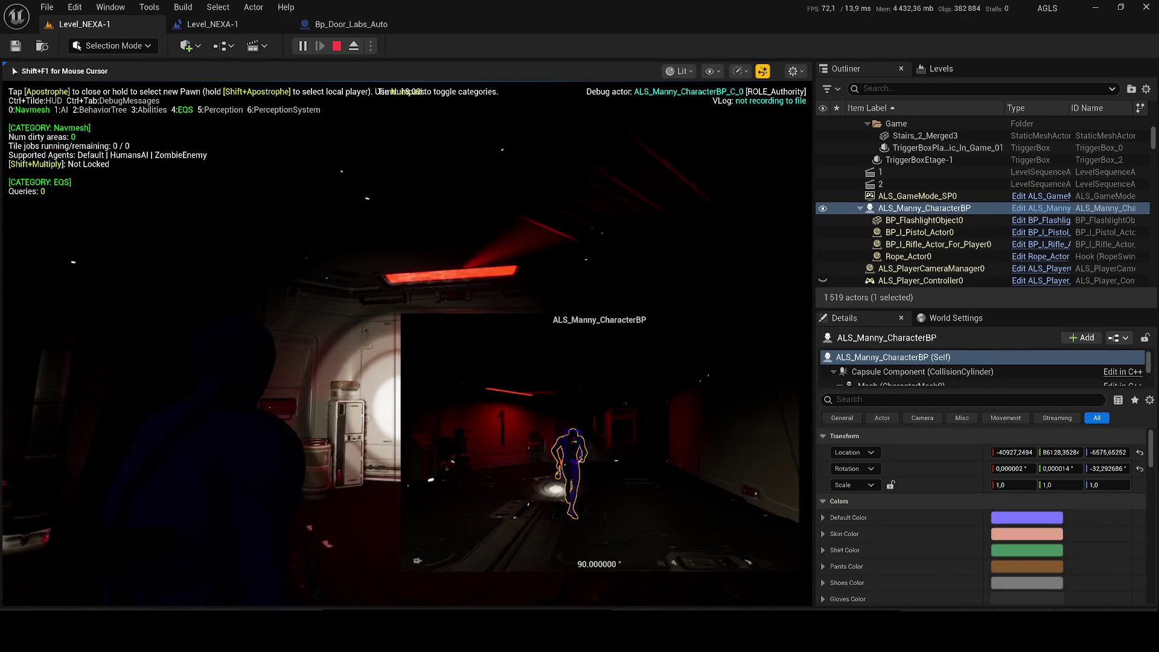
{"action": "key", "text": "w"}
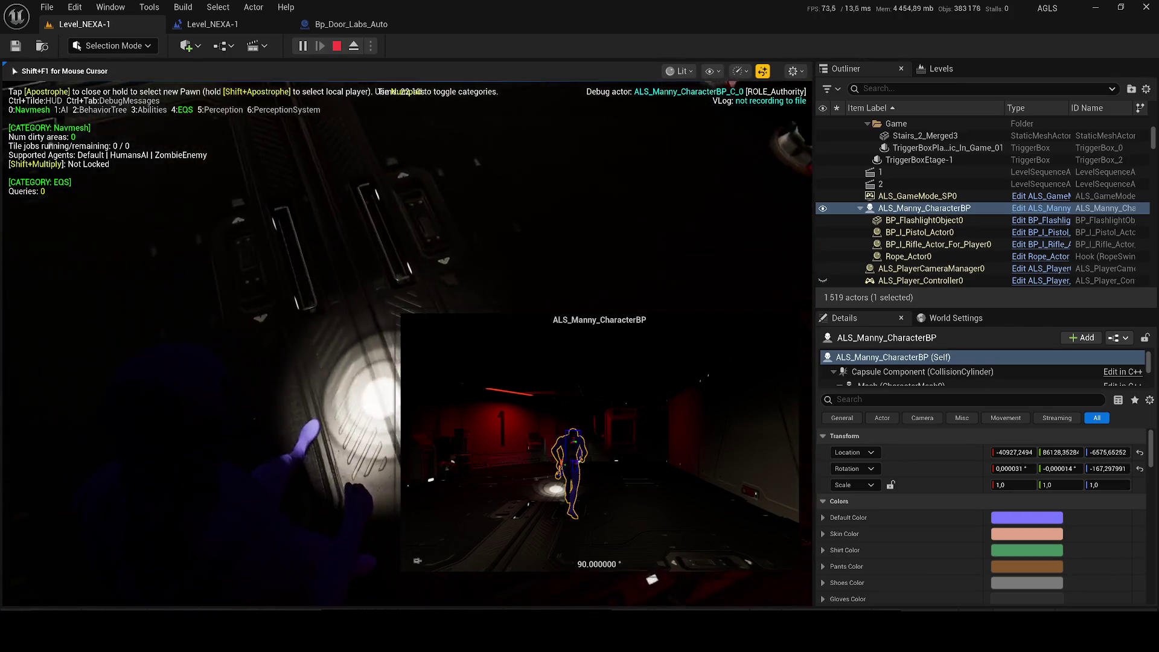
{"action": "key", "text": "Escape"}
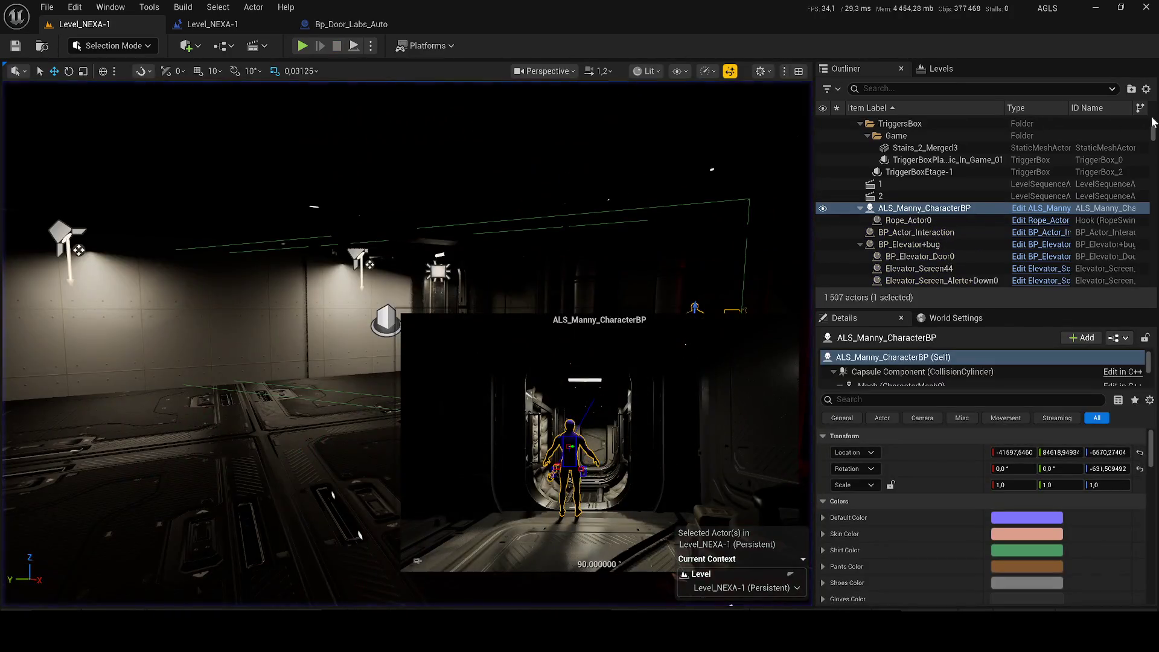
Deselect the character to close its camera preview and turn toward the red-lit room
{"action": "scroll", "coordinate": [1152, 121], "scroll_direction": "up", "scroll_amount": 3}
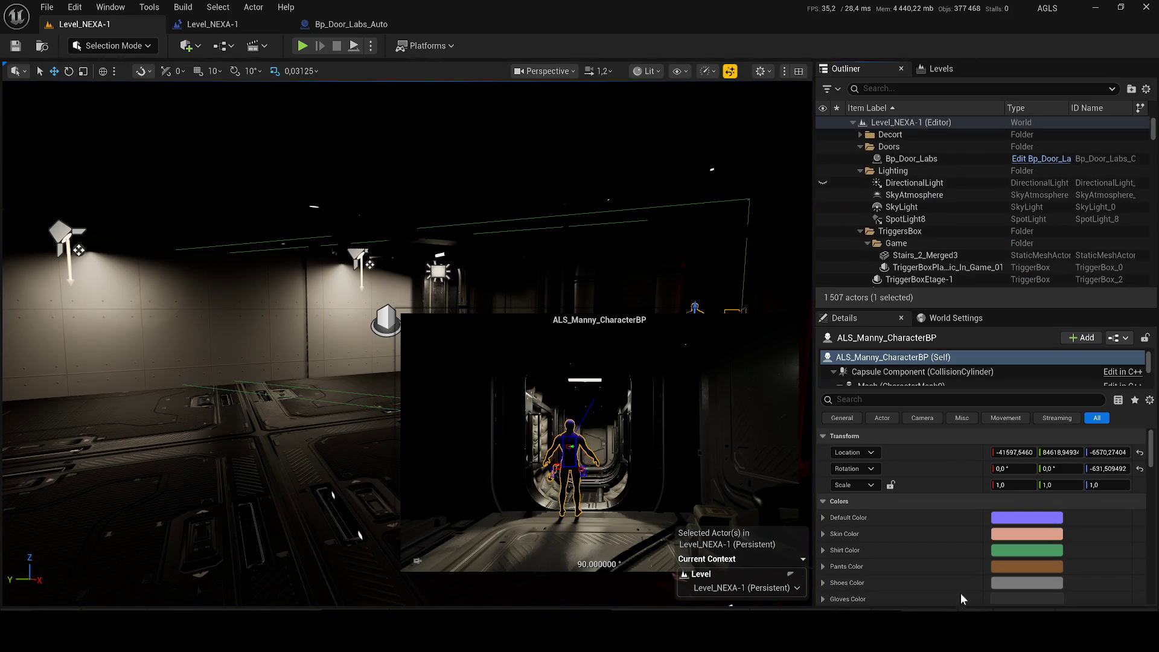
{"action": "left_click", "coordinate": [889, 134]}
{"action": "mouse_move", "coordinate": [604, 271]}
{"action": "left_mouse_down"}
{"action": "mouse_move", "coordinate": [749, 274]}
{"action": "mouse_move", "coordinate": [362, 290]}
{"action": "mouse_move", "coordinate": [641, 111]}
{"action": "mouse_move", "coordinate": [543, 133]}
{"action": "mouse_move", "coordinate": [663, 136]}
{"action": "mouse_move", "coordinate": [573, 151]}
{"action": "left_mouse_up"}
Switch the viewport from Lit to Unlit shading on the room with sign 1
{"action": "scroll", "coordinate": [424, 289], "scroll_direction": "down", "scroll_amount": 1}
{"action": "scroll", "coordinate": [362, 284], "scroll_direction": "up", "scroll_amount": 1}
{"action": "left_click", "coordinate": [649, 70]}
{"action": "left_click", "coordinate": [669, 131]}
{"action": "key", "text": "super"}
Snip a screenshot of the level view, then select wall panel SM_Modular_Wall_1_Merged52 beside the vent
{"action": "key", "text": "super+a"}
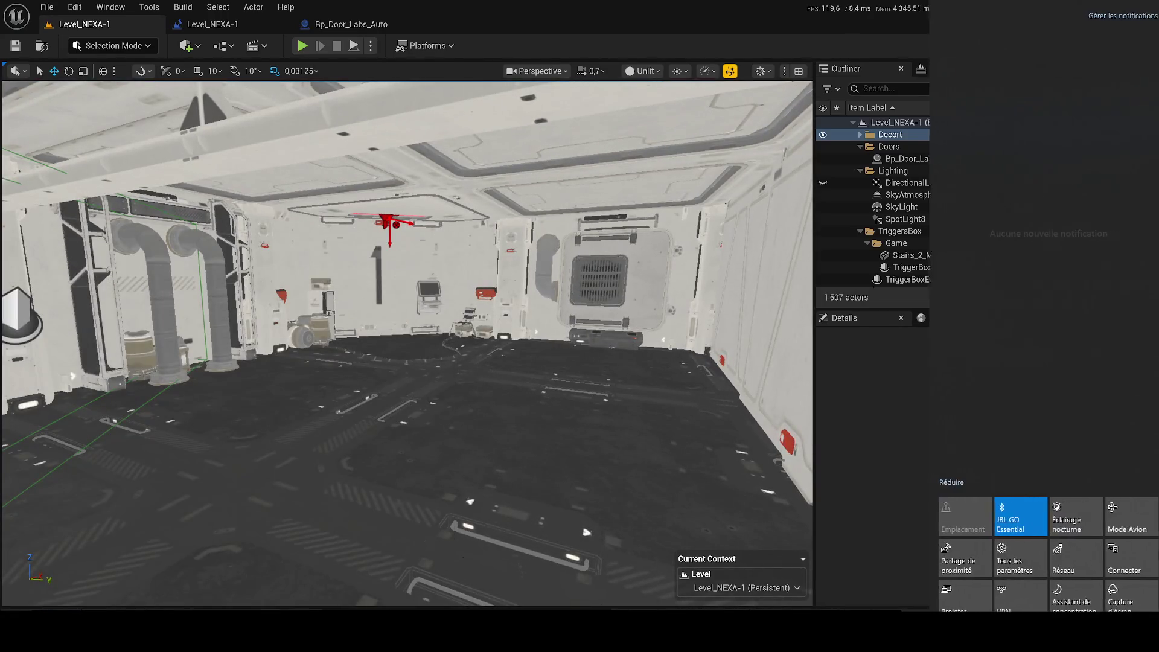
{"action": "left_click", "coordinate": [1122, 595]}
{"action": "left_click_drag", "start_coordinate": [348, 257], "coordinate": [1, 73]}
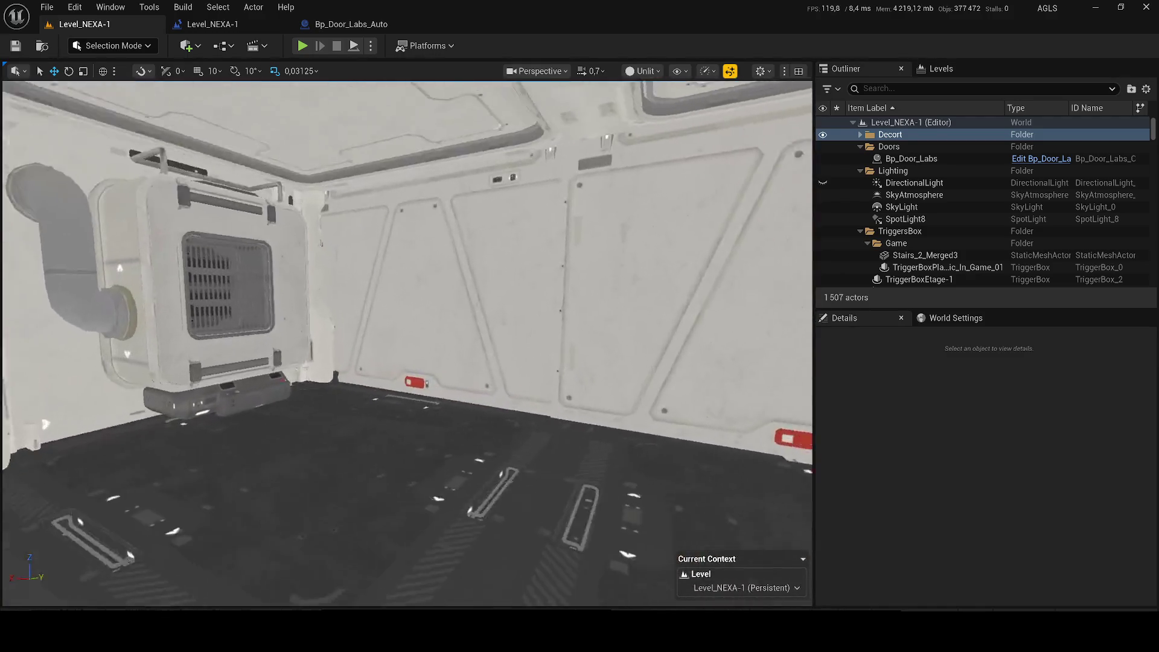
{"action": "left_click", "coordinate": [392, 272]}
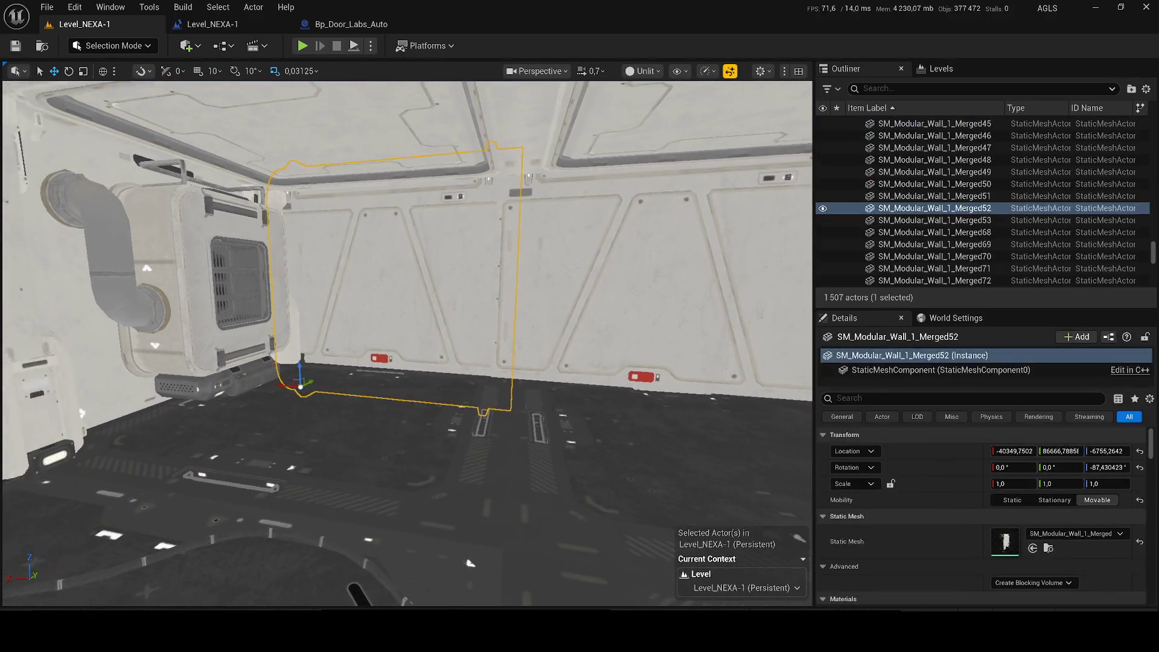
Delete the wall panel and search the Content Drawer for 'door', browsing the 85 matching assets
{"action": "key", "text": "Delete"}
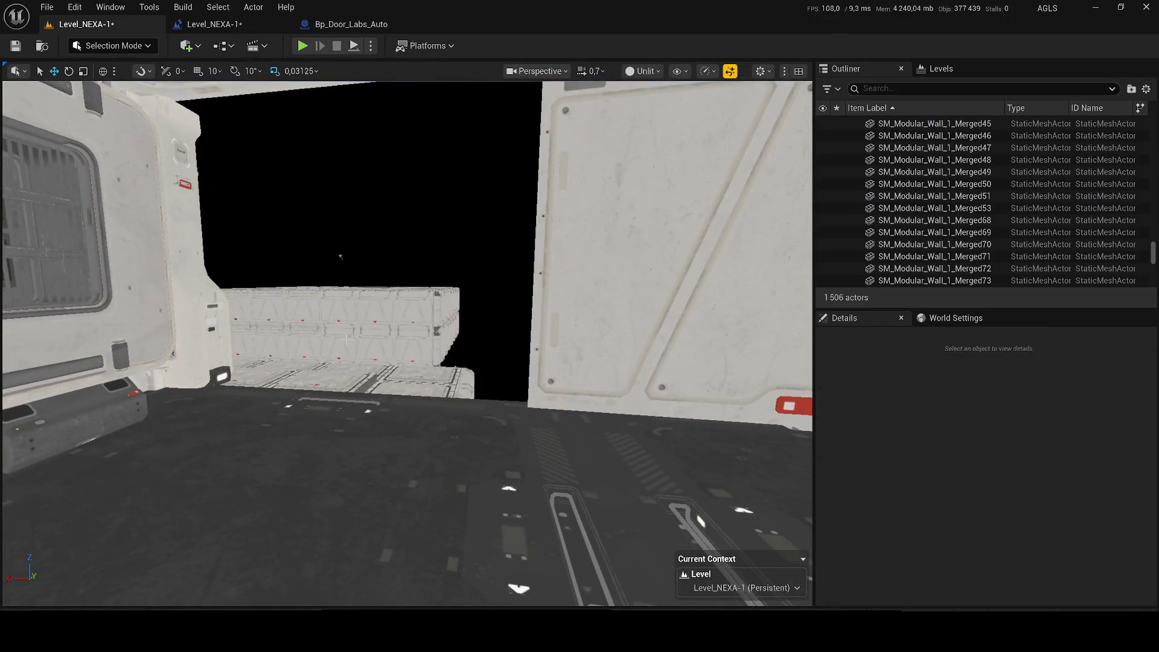
{"action": "key", "text": "ctrl+space"}
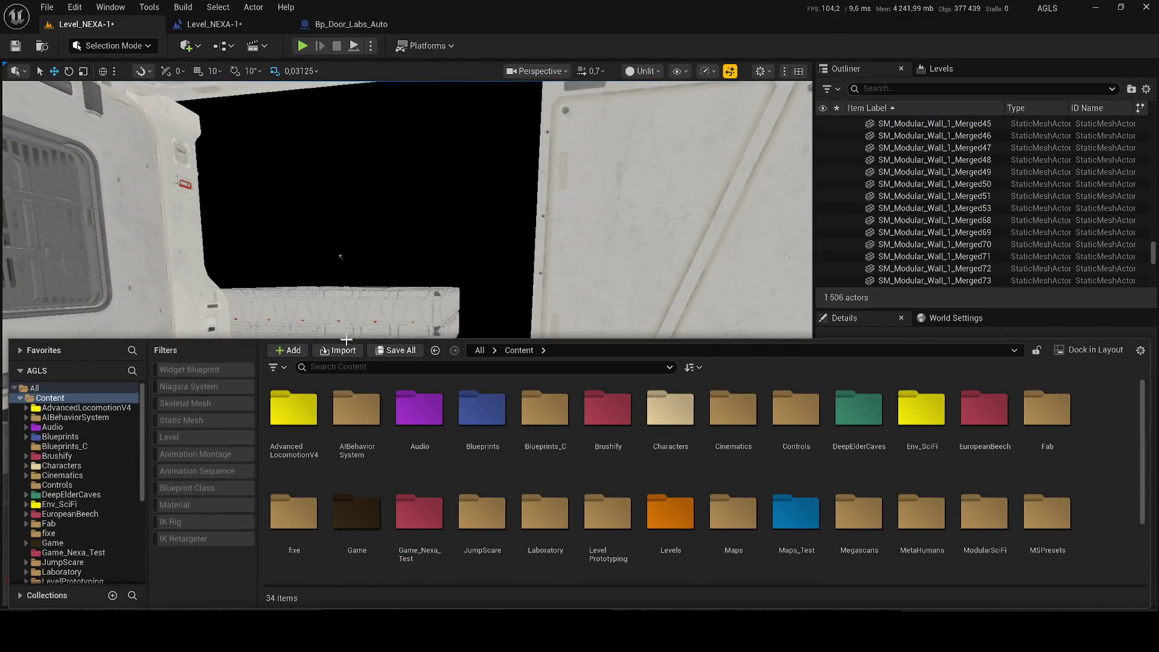
{"action": "left_click", "coordinate": [368, 362]}
{"action": "type", "text": "d"}
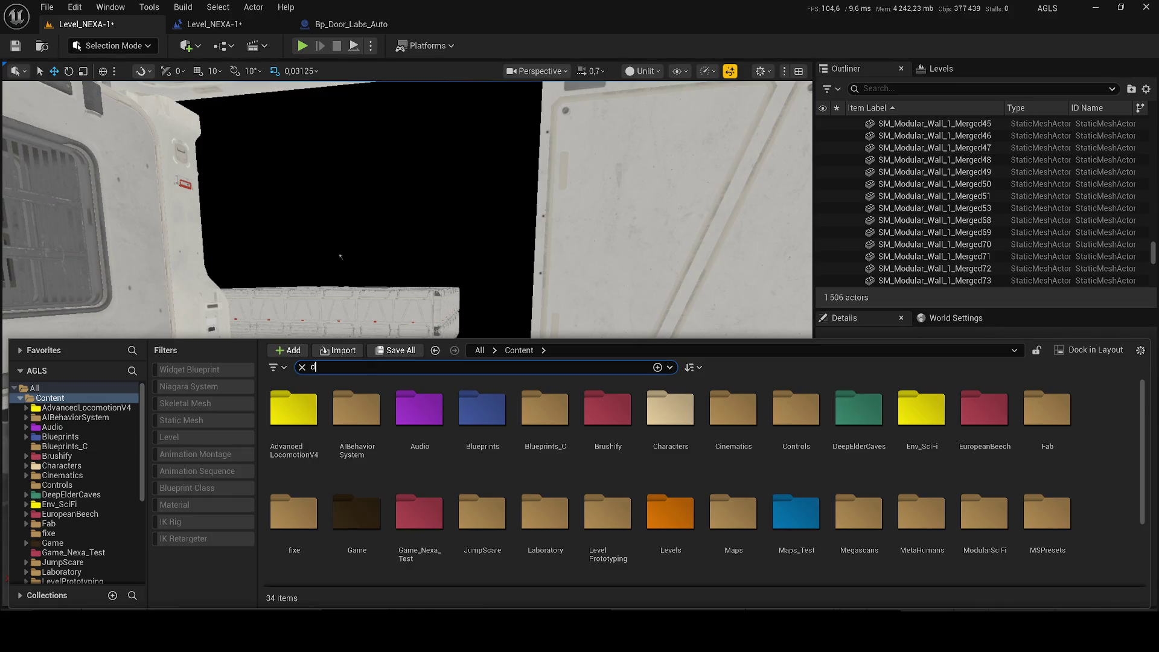
{"action": "type", "text": "oor"}
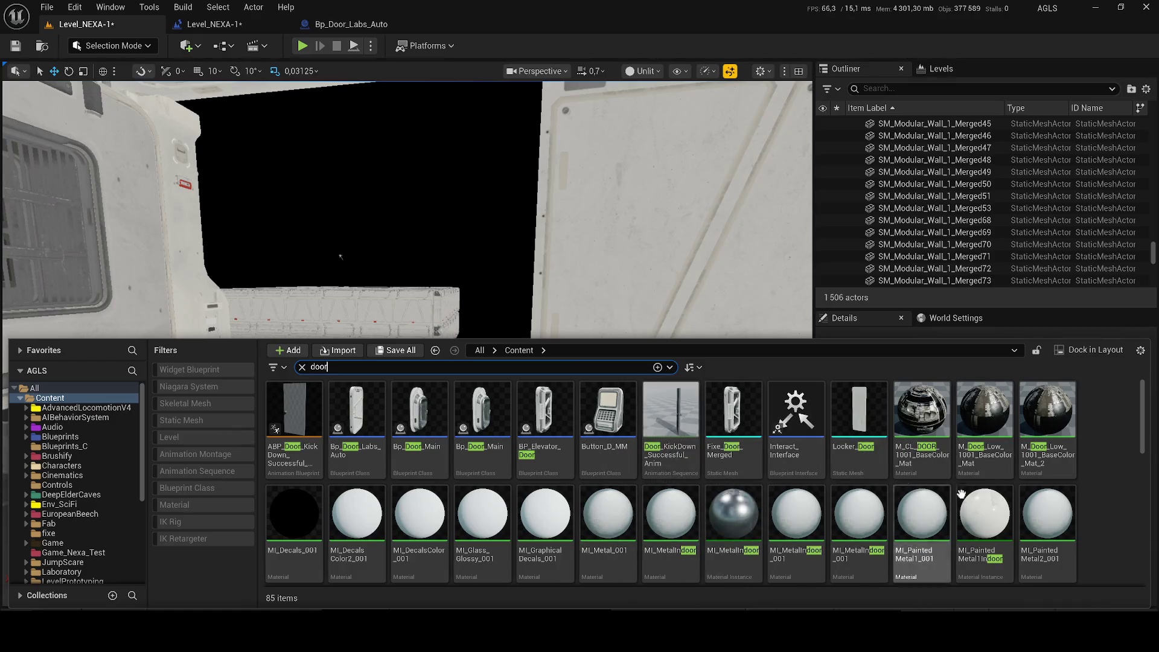
{"action": "scroll", "coordinate": [561, 429], "scroll_direction": "down", "scroll_amount": 5}
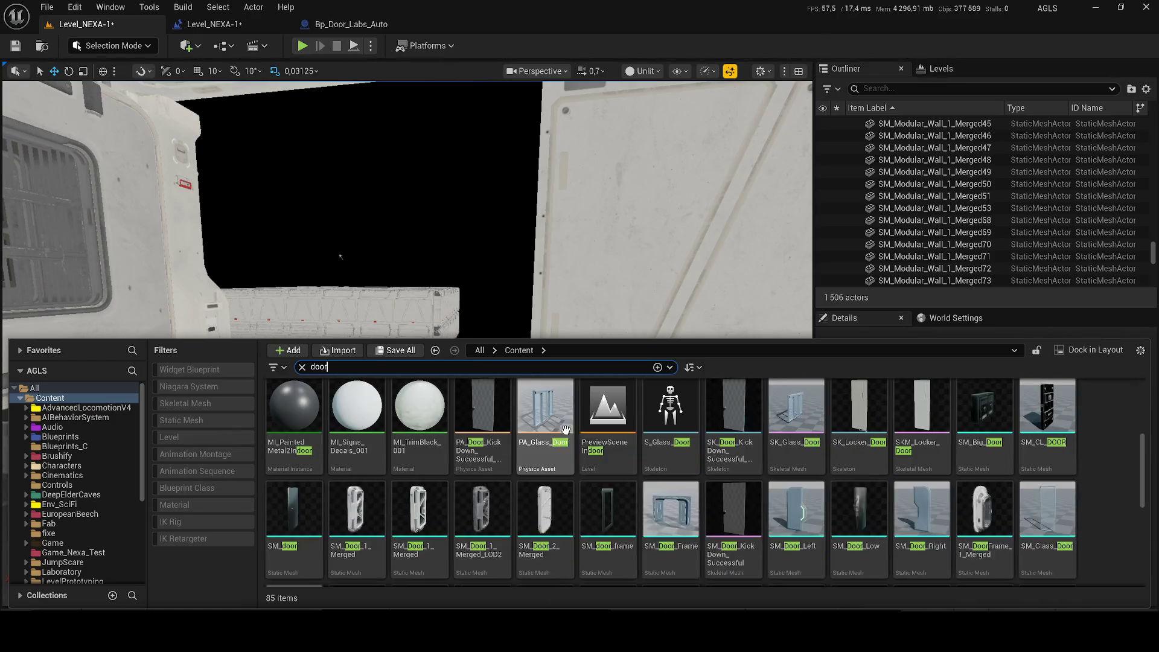
{"action": "mouse_move", "coordinate": [484, 506]}
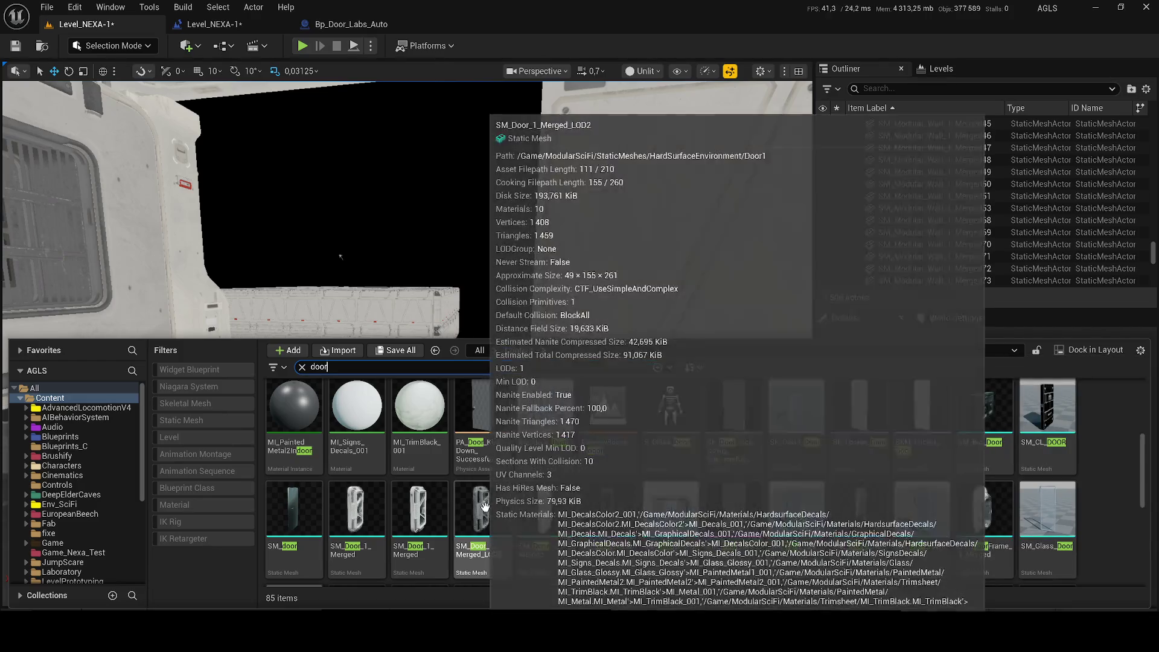
{"action": "mouse_move", "coordinate": [354, 516]}
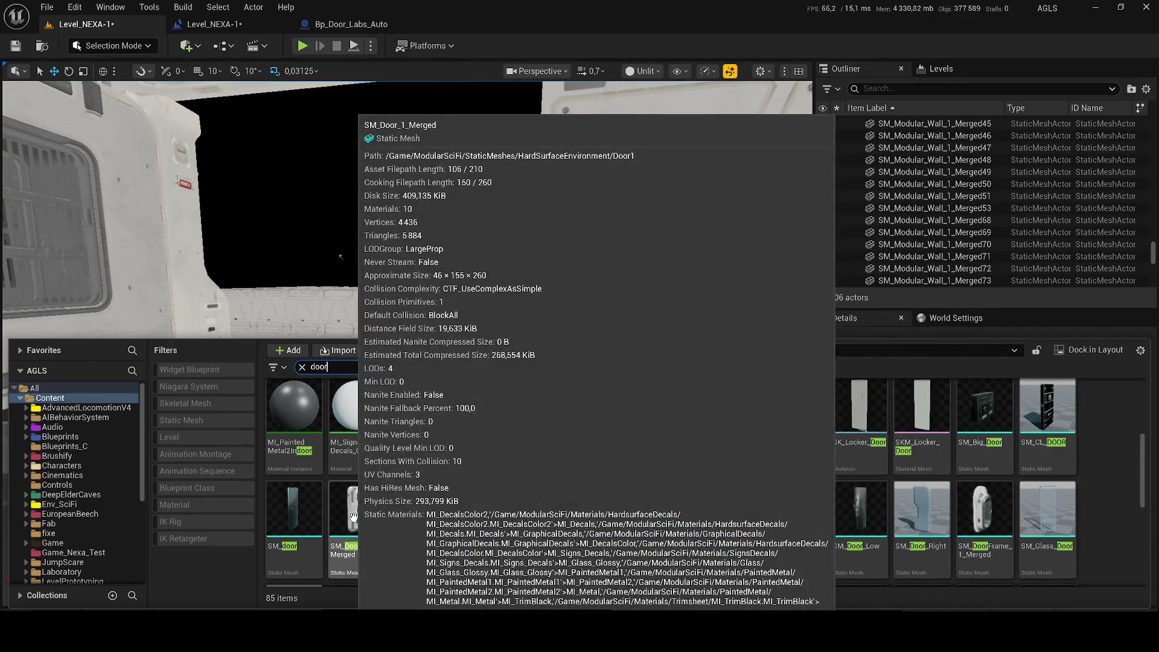
{"action": "scroll", "coordinate": [568, 531], "scroll_direction": "down", "scroll_amount": 2}
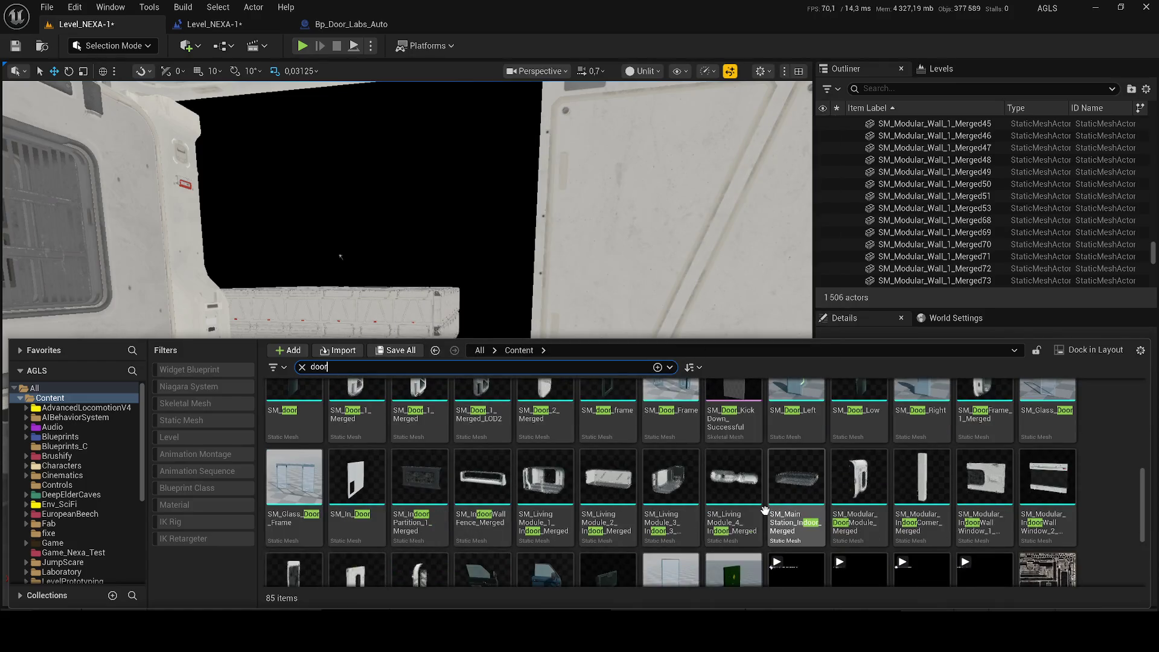
{"action": "scroll", "coordinate": [764, 512], "scroll_direction": "down", "scroll_amount": 2}
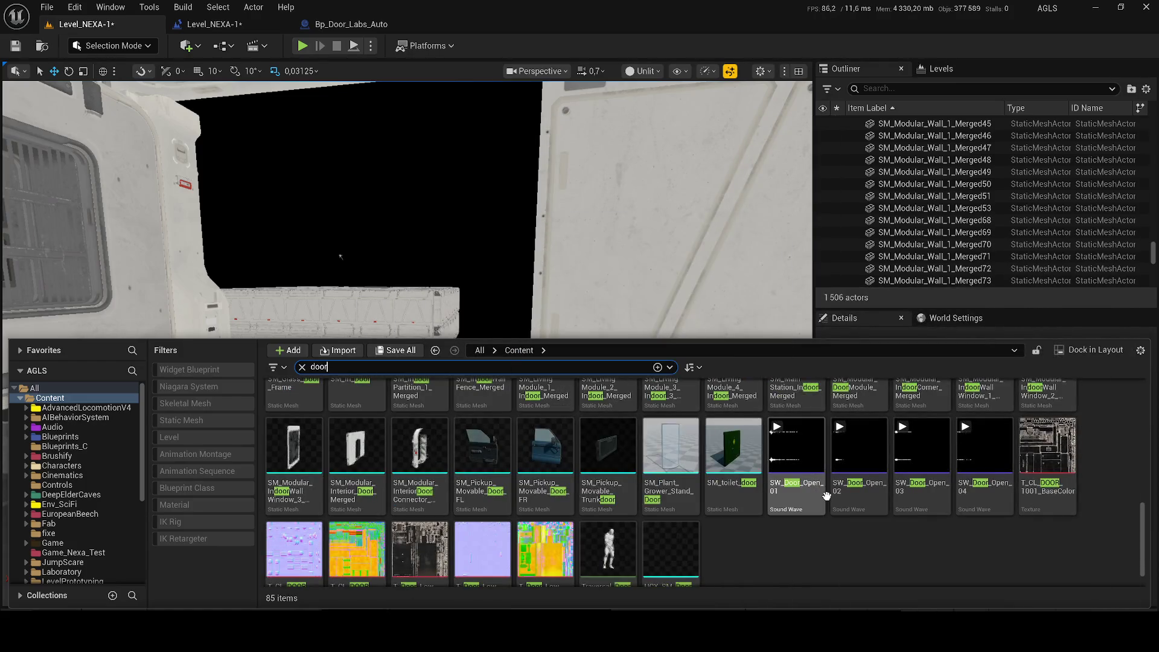
Place SM_Modular_InteriorWall_Window_3 in the level and rotate it into position
{"action": "mouse_move", "coordinate": [294, 450]}
{"action": "left_mouse_down"}
{"action": "mouse_move", "coordinate": [338, 398]}
{"action": "mouse_move", "coordinate": [324, 312]}
{"action": "mouse_move", "coordinate": [339, 440]}
{"action": "mouse_move", "coordinate": [310, 440]}
{"action": "mouse_move", "coordinate": [347, 431]}
{"action": "left_mouse_up"}
{"action": "key", "text": "e"}
{"action": "key", "text": "w"}
{"action": "mouse_move", "coordinate": [392, 362]}
{"action": "left_mouse_down"}
{"action": "mouse_move", "coordinate": [374, 411]}
{"action": "mouse_move", "coordinate": [338, 447]}
{"action": "mouse_move", "coordinate": [468, 449]}
{"action": "mouse_move", "coordinate": [611, 256]}
{"action": "mouse_move", "coordinate": [453, 466]}
{"action": "mouse_move", "coordinate": [470, 310]}
{"action": "mouse_move", "coordinate": [222, 393]}
{"action": "mouse_move", "coordinate": [256, 350]}
{"action": "mouse_move", "coordinate": [573, 346]}
{"action": "mouse_move", "coordinate": [503, 347]}
{"action": "left_mouse_up"}
Duplicate floor tile SM_Modular_Merged48 and the back wall, sliding both copies along Y
{"action": "left_click", "coordinate": [221, 394]}
{"action": "key", "text": "ctrl+d"}
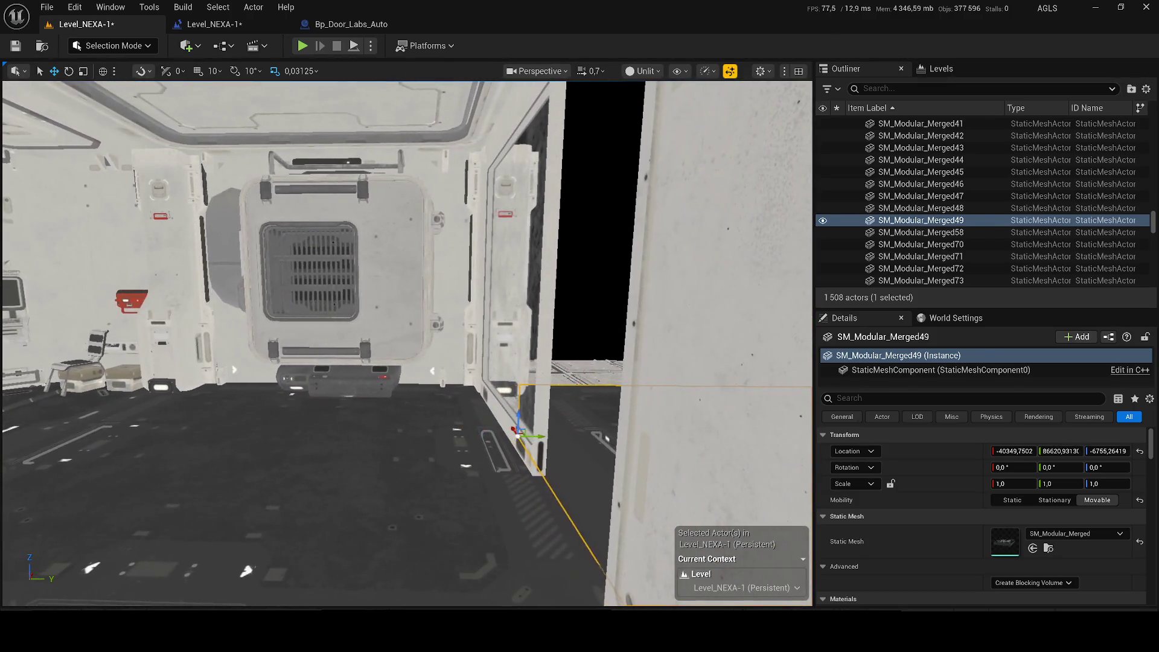
{"action": "left_click", "coordinate": [476, 350]}
{"action": "key", "text": "ctrl+d"}
{"action": "mouse_move", "coordinate": [504, 435]}
{"action": "left_mouse_down"}
{"action": "mouse_move", "coordinate": [698, 432]}
{"action": "mouse_move", "coordinate": [694, 444]}
{"action": "mouse_move", "coordinate": [666, 444]}
{"action": "left_mouse_up"}
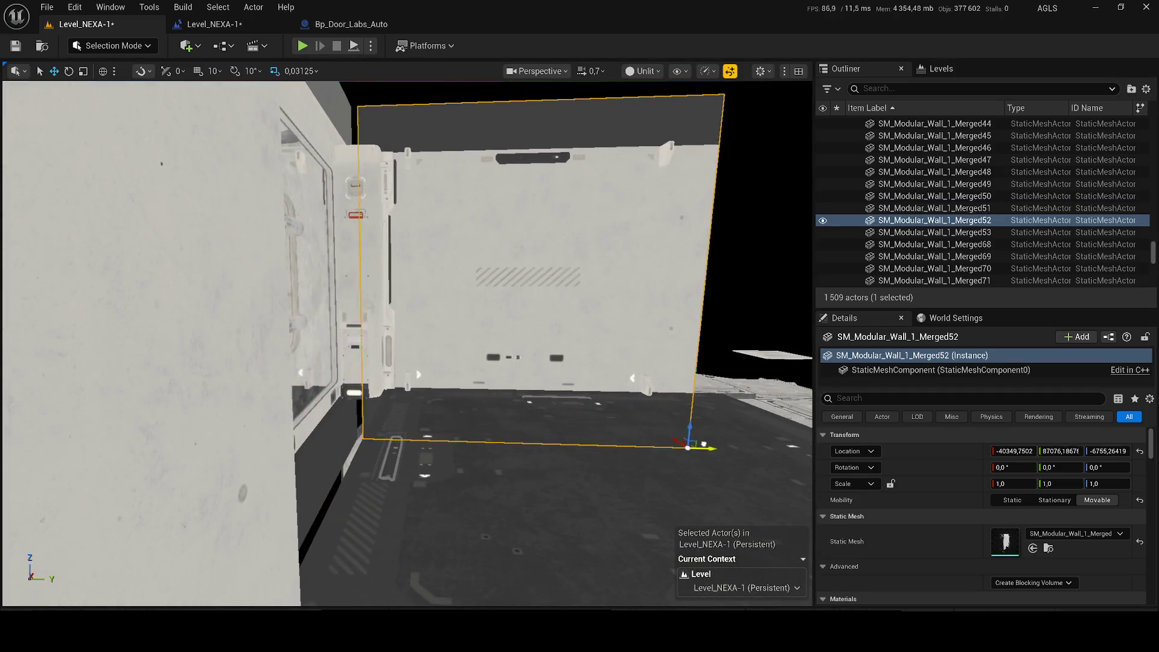
{"action": "left_click", "coordinate": [555, 517]}
{"action": "left_click_drag", "start_coordinate": [386, 431], "coordinate": [391, 428]}
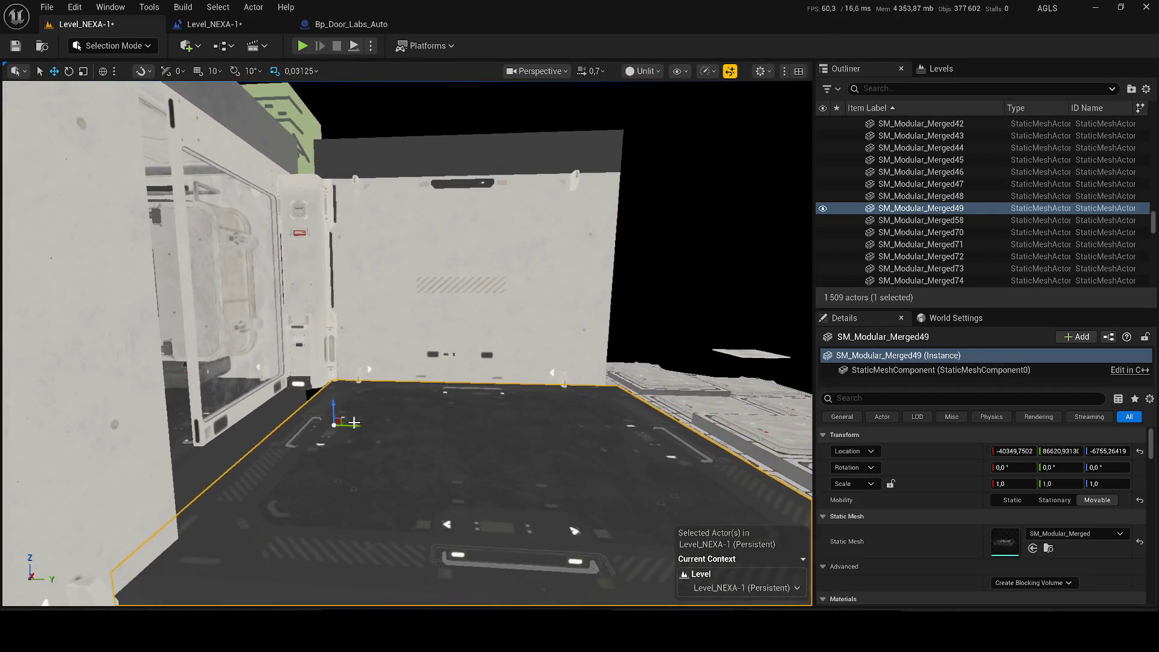
Nudge the duplicated wall panel back along Y and save the level
{"action": "mouse_move", "coordinate": [601, 390]}
{"action": "left_mouse_down"}
{"action": "mouse_move", "coordinate": [609, 380]}
{"action": "mouse_move", "coordinate": [588, 395]}
{"action": "left_mouse_up"}
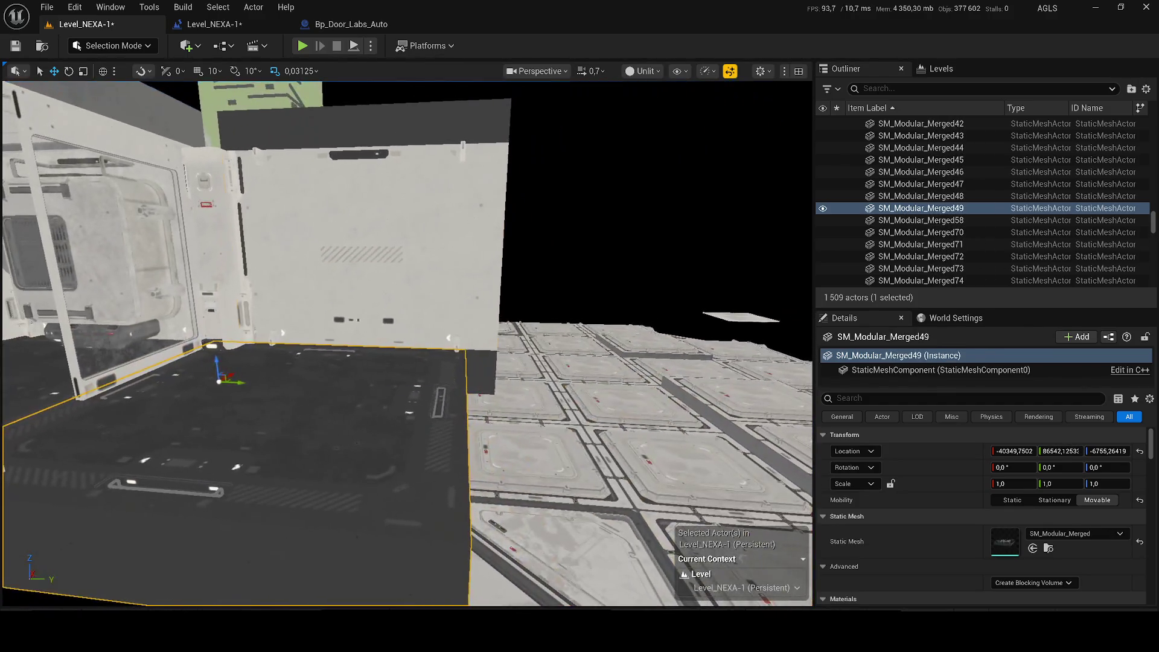
{"action": "left_click", "coordinate": [459, 253]}
{"action": "key", "text": "f"}
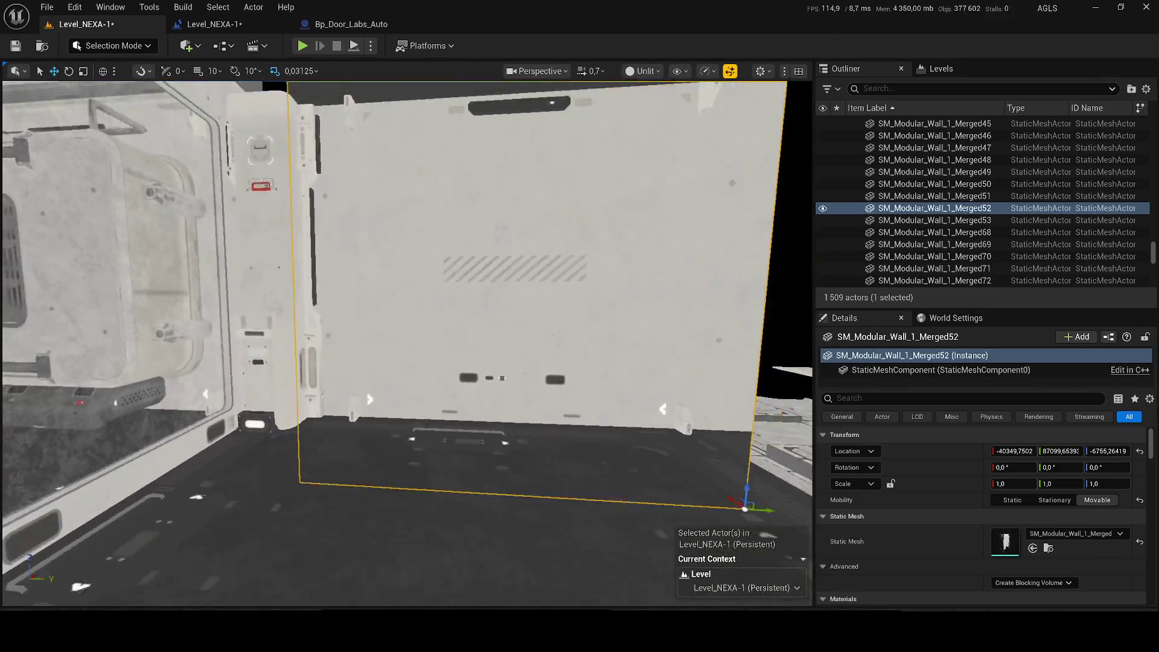
{"action": "mouse_move", "coordinate": [694, 483]}
{"action": "left_mouse_down"}
{"action": "mouse_move", "coordinate": [691, 493]}
{"action": "mouse_move", "coordinate": [615, 464]}
{"action": "mouse_move", "coordinate": [538, 462]}
{"action": "mouse_move", "coordinate": [626, 350]}
{"action": "left_mouse_up"}
{"action": "key", "text": "ctrl+s"}
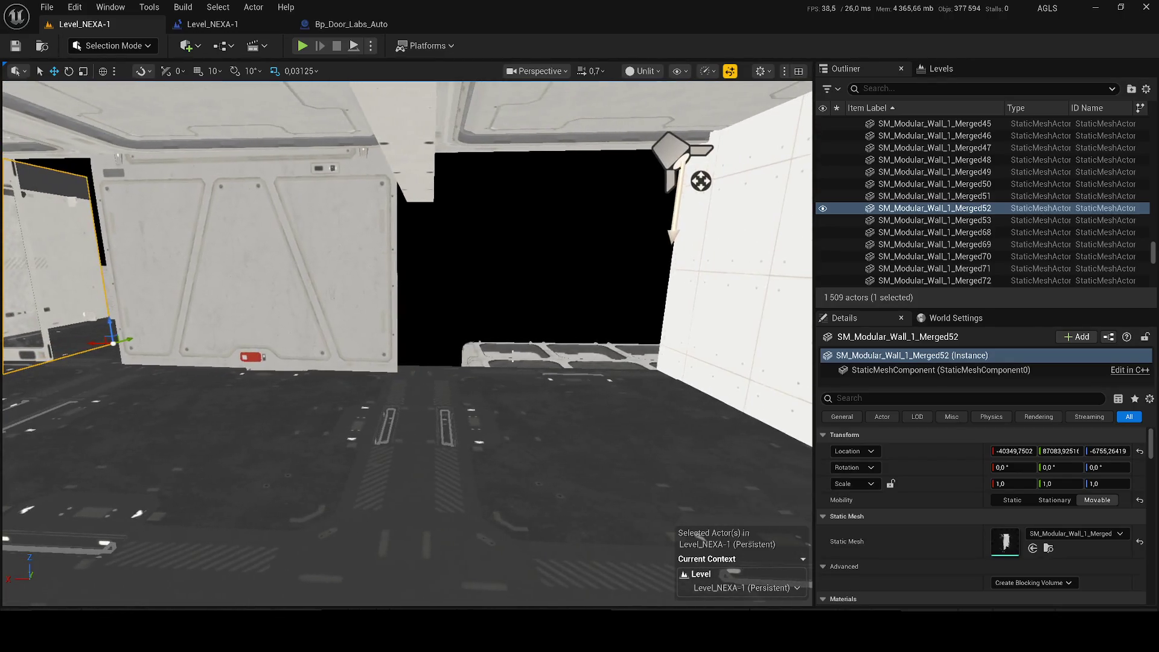
Place SM_Modular_Interior_Door_Merged in the level and turn it to about -84.5°
{"action": "key", "text": "ctrl+space"}
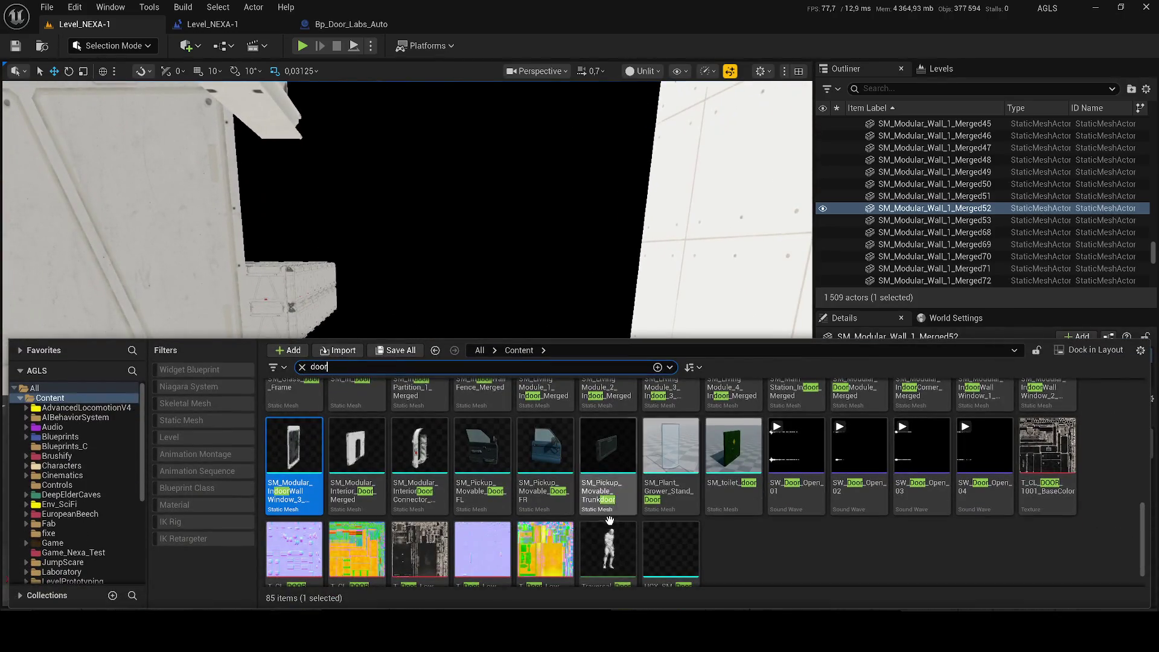
{"action": "scroll", "coordinate": [669, 543], "scroll_direction": "down", "scroll_amount": 1}
{"action": "mouse_move", "coordinate": [357, 423]}
{"action": "left_mouse_down"}
{"action": "mouse_move", "coordinate": [362, 459]}
{"action": "mouse_move", "coordinate": [495, 468]}
{"action": "mouse_move", "coordinate": [405, 335]}
{"action": "left_mouse_up"}
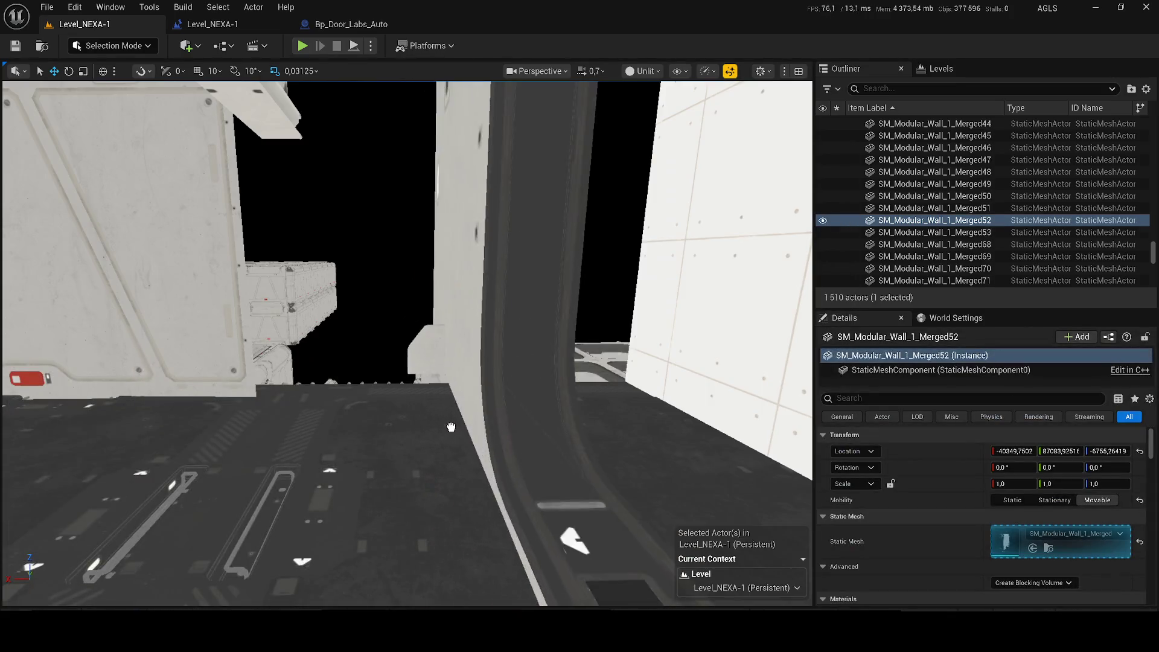
{"action": "key", "text": "e"}
{"action": "key", "text": "f"}
{"action": "left_click_drag", "start_coordinate": [370, 396], "coordinate": [483, 235]}
Drop the door to the floor, rotate it to about -92° and fit it into the wall opening
{"action": "key", "text": "w"}
{"action": "key", "text": "End"}
{"action": "key", "text": "f"}
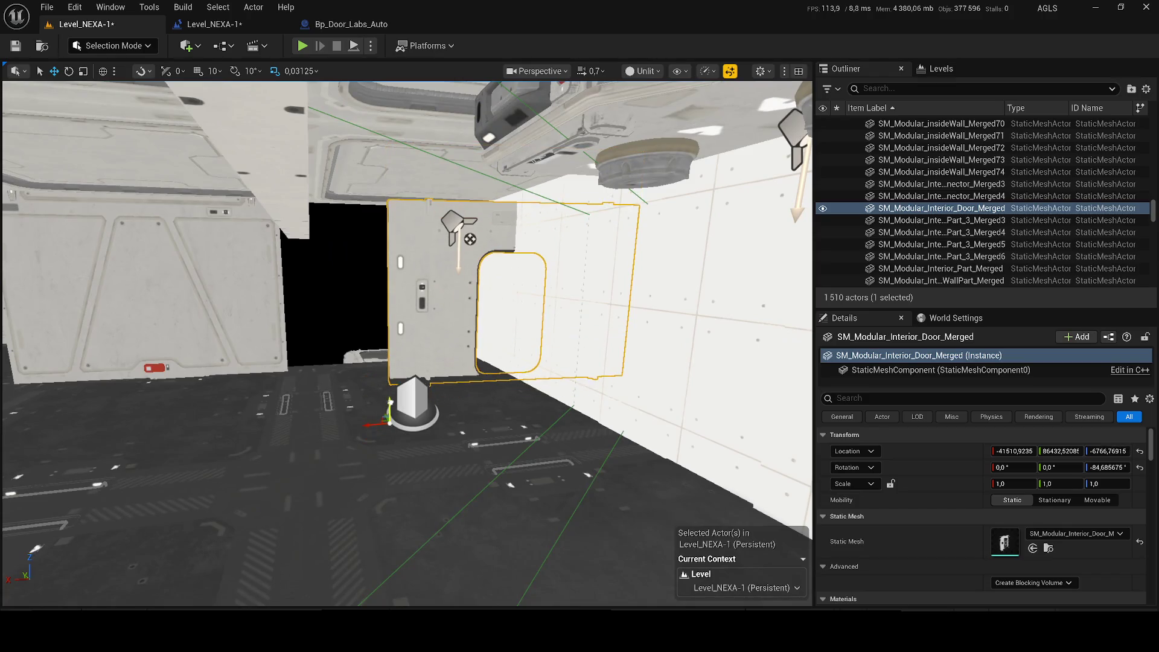
{"action": "mouse_move", "coordinate": [328, 331]}
{"action": "left_mouse_down"}
{"action": "mouse_move", "coordinate": [338, 302]}
{"action": "mouse_move", "coordinate": [328, 330]}
{"action": "left_mouse_up"}
{"action": "scroll", "coordinate": [328, 330], "scroll_direction": "down", "scroll_amount": 3}
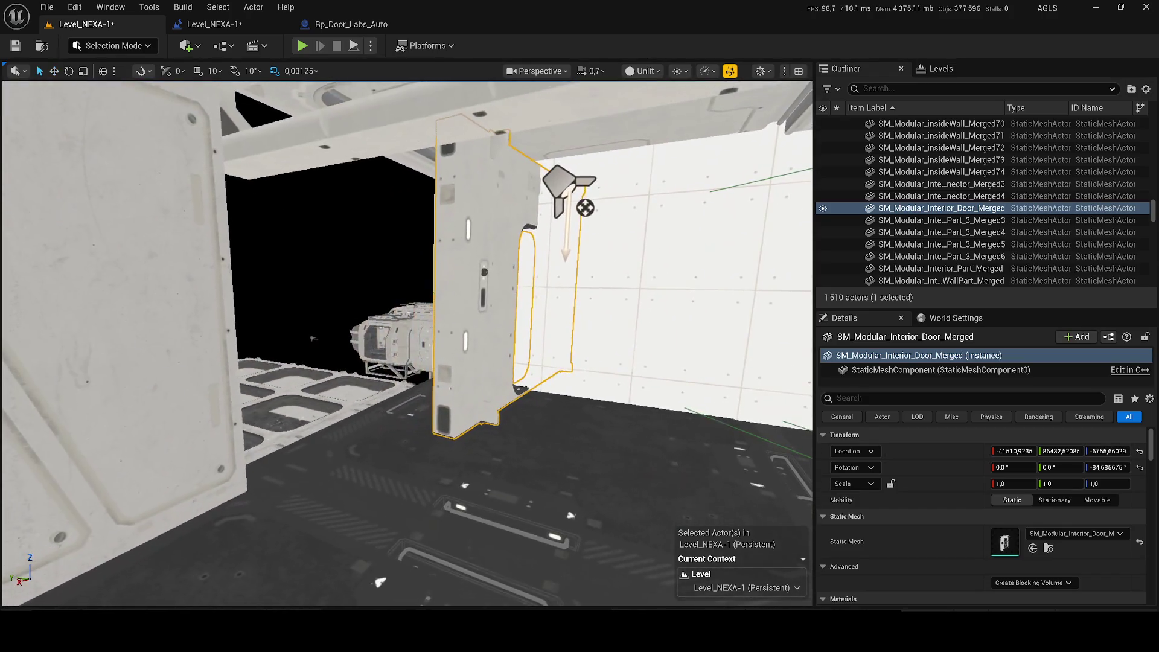
{"action": "key", "text": "e"}
{"action": "mouse_move", "coordinate": [458, 519]}
{"action": "left_mouse_down"}
{"action": "mouse_move", "coordinate": [345, 477]}
{"action": "mouse_move", "coordinate": [232, 545]}
{"action": "mouse_move", "coordinate": [253, 521]}
{"action": "mouse_move", "coordinate": [302, 523]}
{"action": "left_mouse_up"}
{"action": "key", "text": "w"}
{"action": "key", "text": "f"}
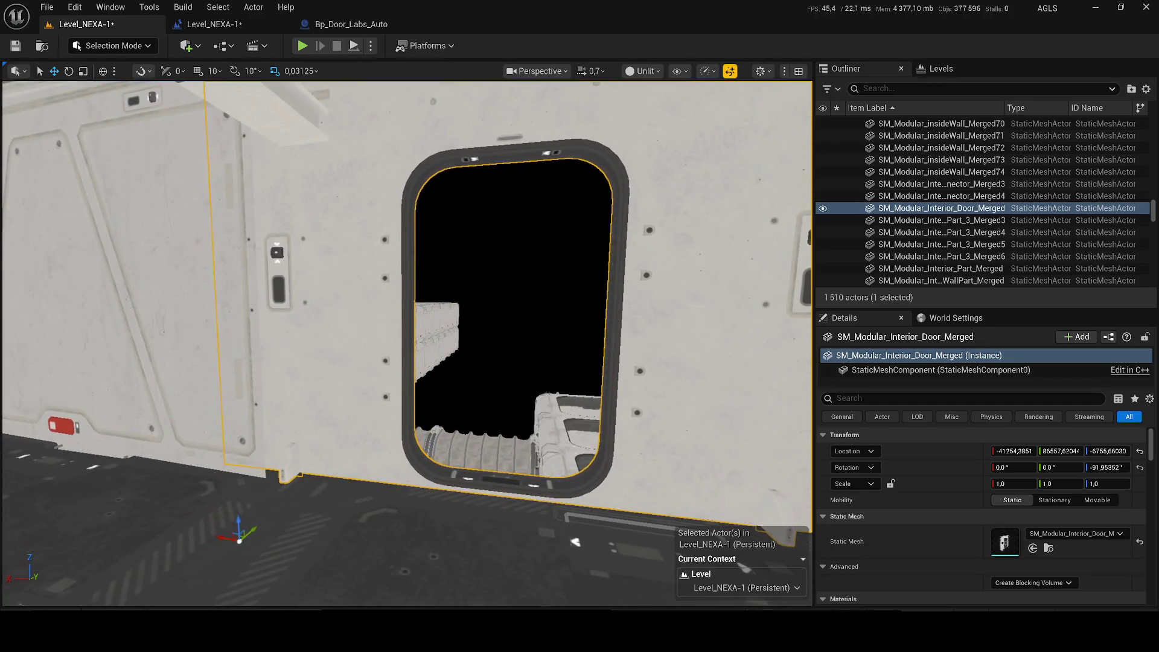
{"action": "left_click", "coordinate": [197, 413]}
Slide wall panel SM_Modular_Wall_1_Merged53 along Y and X beside the door, then save
{"action": "key", "text": "f"}
{"action": "left_click_drag", "start_coordinate": [382, 375], "coordinate": [387, 375]}
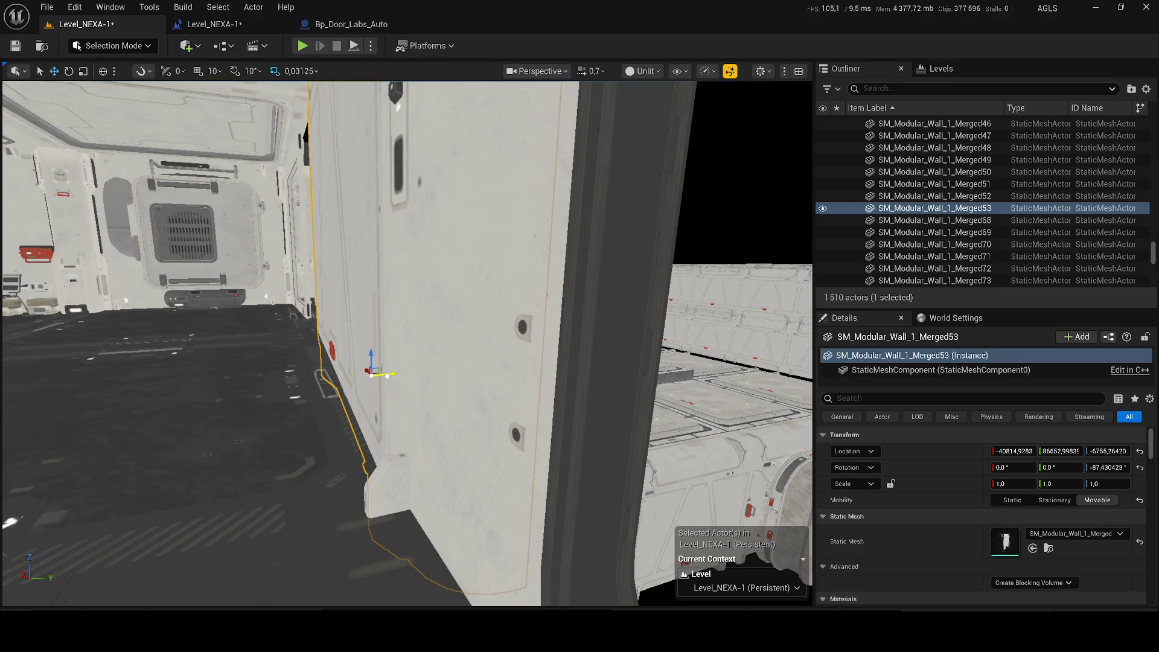
{"action": "key", "text": "f"}
{"action": "mouse_move", "coordinate": [247, 389]}
{"action": "left_mouse_down"}
{"action": "mouse_move", "coordinate": [232, 375]}
{"action": "mouse_move", "coordinate": [305, 363]}
{"action": "mouse_move", "coordinate": [272, 369]}
{"action": "mouse_move", "coordinate": [217, 353]}
{"action": "mouse_move", "coordinate": [269, 355]}
{"action": "mouse_move", "coordinate": [250, 356]}
{"action": "left_mouse_up"}
{"action": "key", "text": "ctrl+s"}
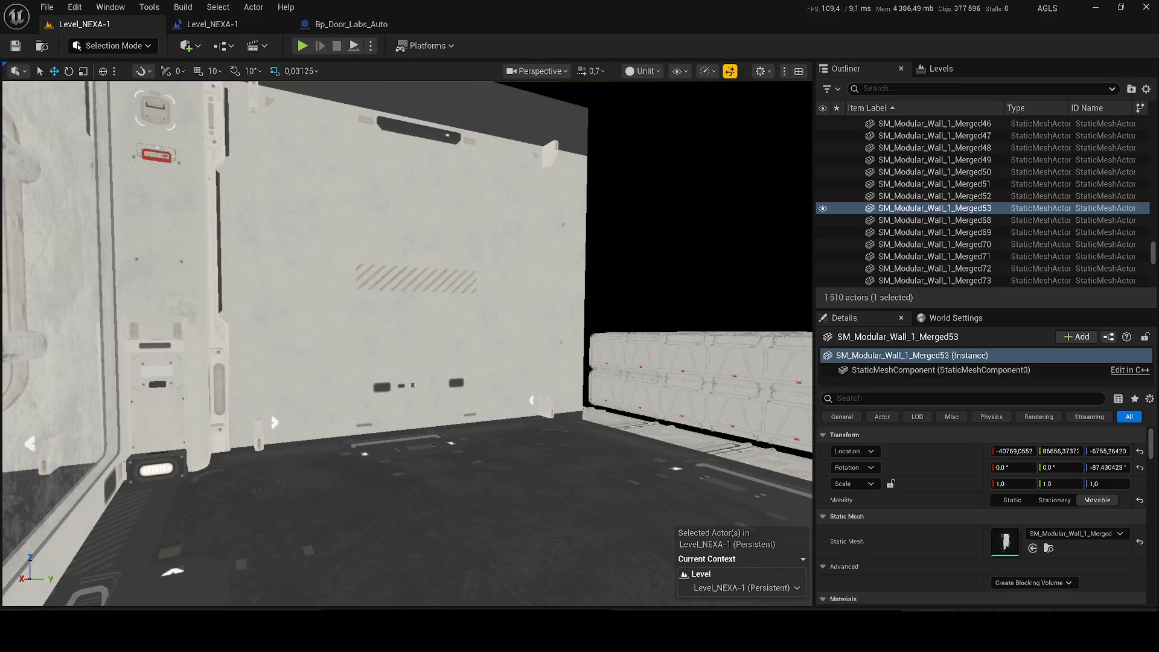
Duplicate the opposite wall panel as Merged54, rotate it to 91.54° and shift it to X -40566
{"action": "left_click", "coordinate": [374, 271]}
{"action": "key", "text": "ctrl+d"}
{"action": "key", "text": "e"}
{"action": "mouse_move", "coordinate": [562, 480]}
{"action": "left_mouse_down"}
{"action": "mouse_move", "coordinate": [616, 480]}
{"action": "mouse_move", "coordinate": [595, 486]}
{"action": "mouse_move", "coordinate": [664, 504]}
{"action": "mouse_move", "coordinate": [620, 492]}
{"action": "left_mouse_up"}
{"action": "key", "text": "w"}
{"action": "key", "text": "d"}
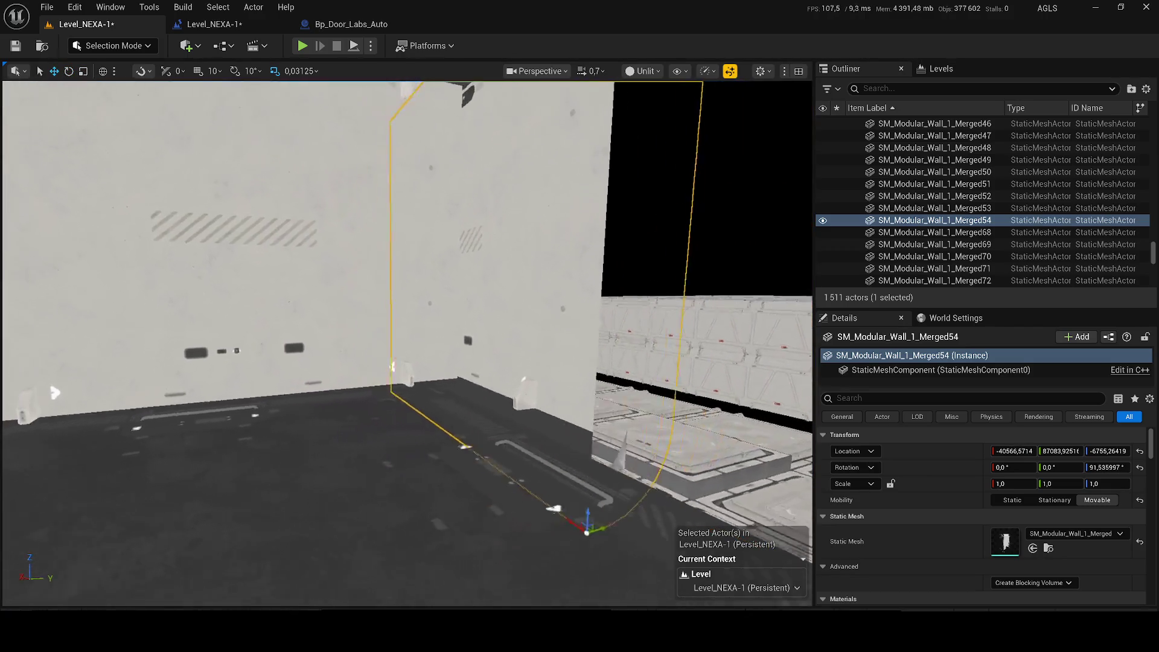
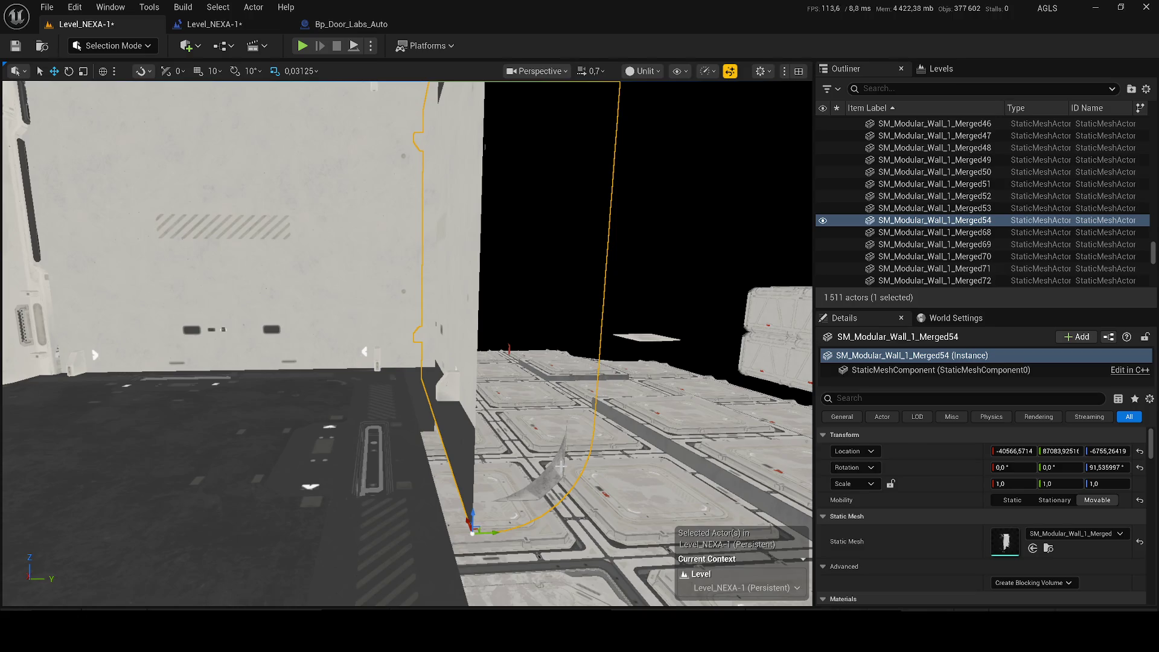
Slide the modular wall panel along Y and nudge it slightly along X
{"action": "left_click_drag", "start_coordinate": [500, 531], "coordinate": [455, 531]}
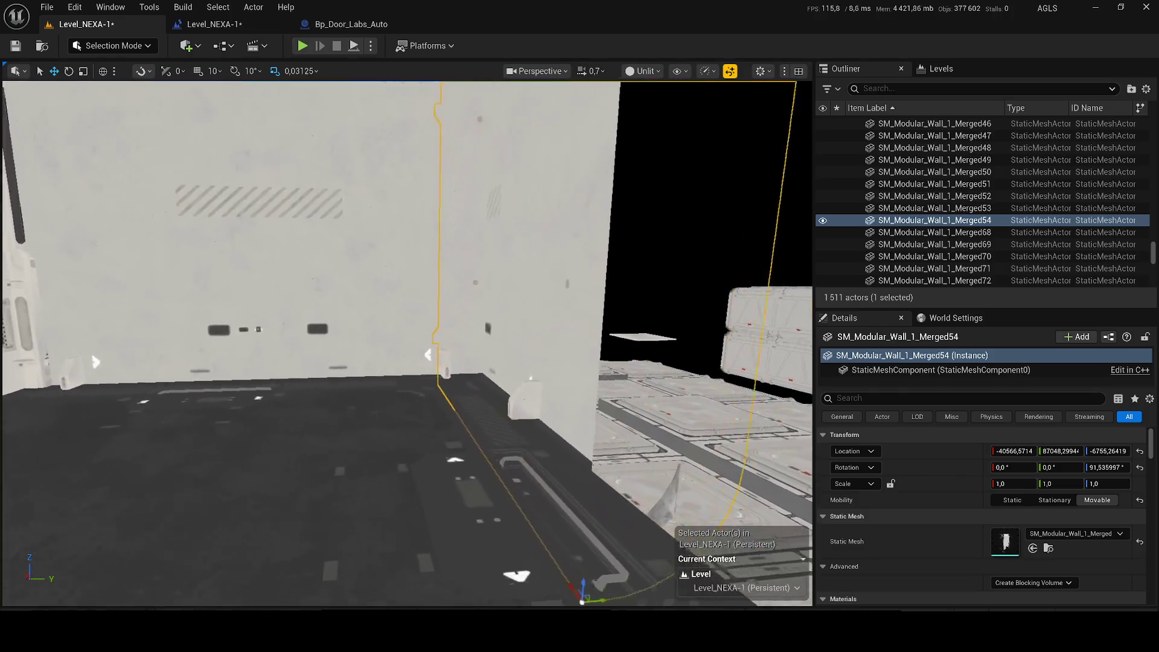
{"action": "left_click_drag", "start_coordinate": [326, 460], "coordinate": [597, 531]}
{"action": "mouse_move", "coordinate": [391, 466]}
{"action": "left_mouse_down"}
{"action": "mouse_move", "coordinate": [344, 459]}
{"action": "mouse_move", "coordinate": [603, 471]}
{"action": "mouse_move", "coordinate": [570, 477]}
{"action": "left_mouse_up"}
Duplicate the wall panel, shift the copy slightly along Y, and save the level
{"action": "key", "text": "ctrl+d"}
{"action": "left_click_drag", "start_coordinate": [617, 390], "coordinate": [626, 395]}
{"action": "key", "text": "ctrl+s"}
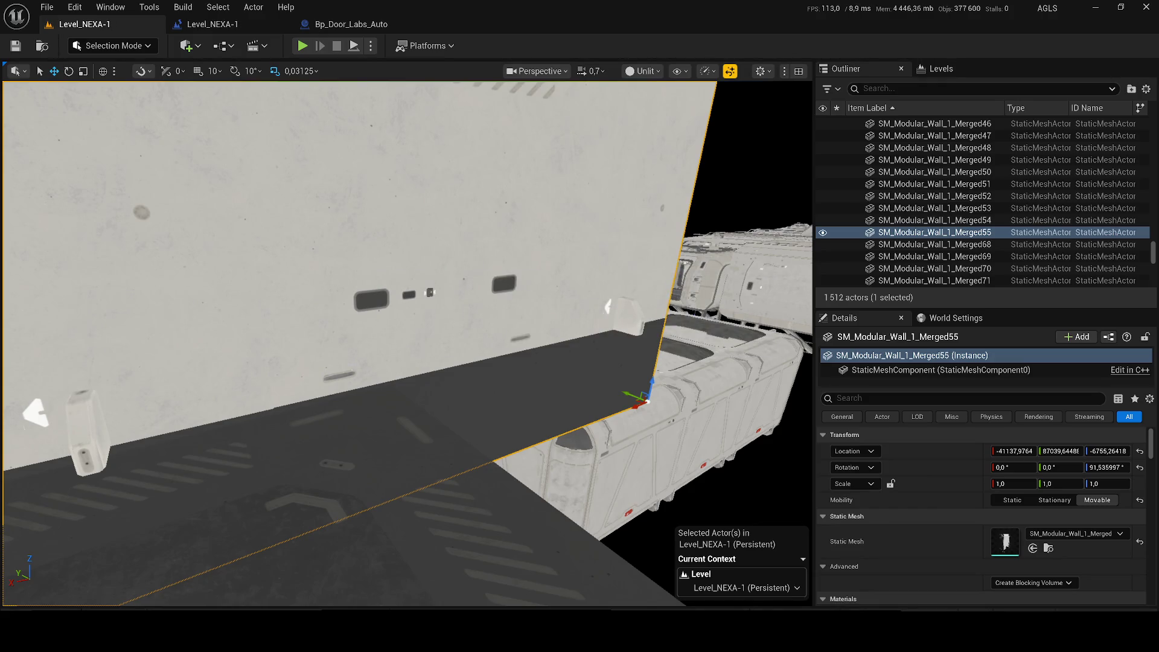
Fly through the station toward the hangar wall and select wall panel Merged53
{"action": "key", "text": "w"}
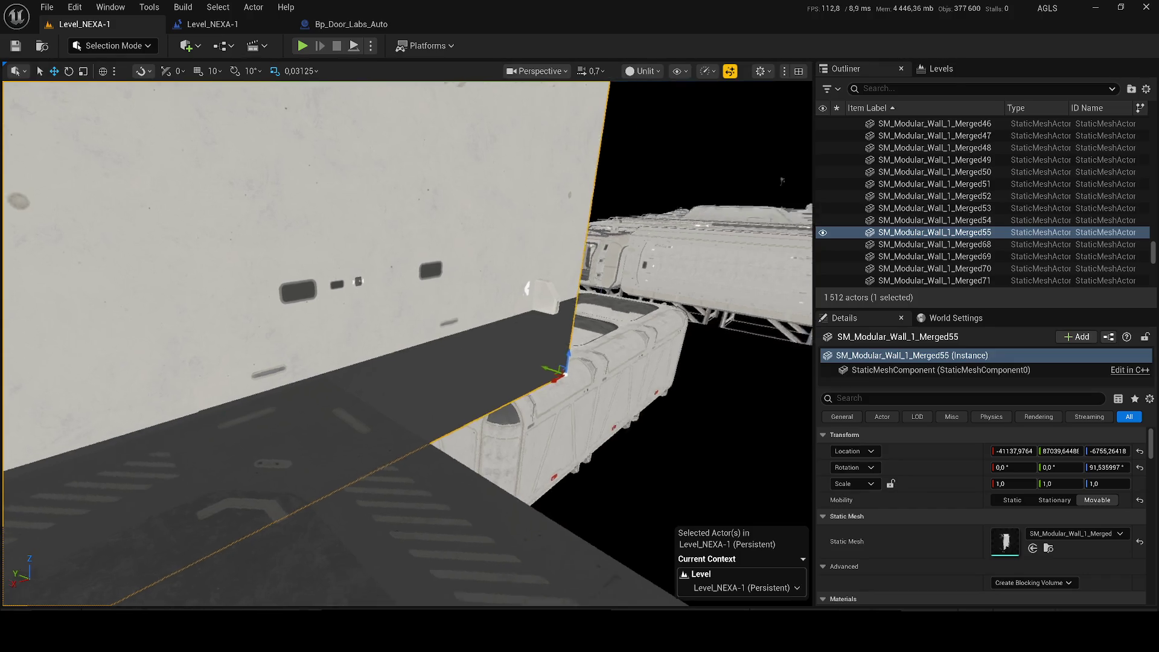
{"action": "key", "text": "w"}
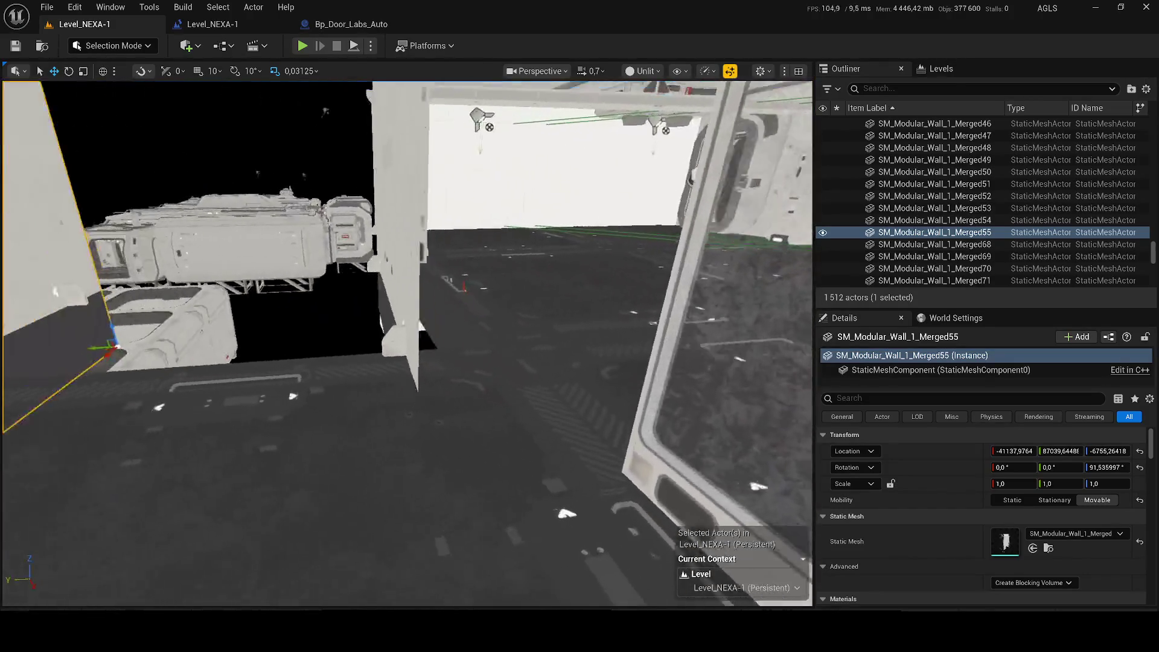
{"action": "key", "text": "w"}
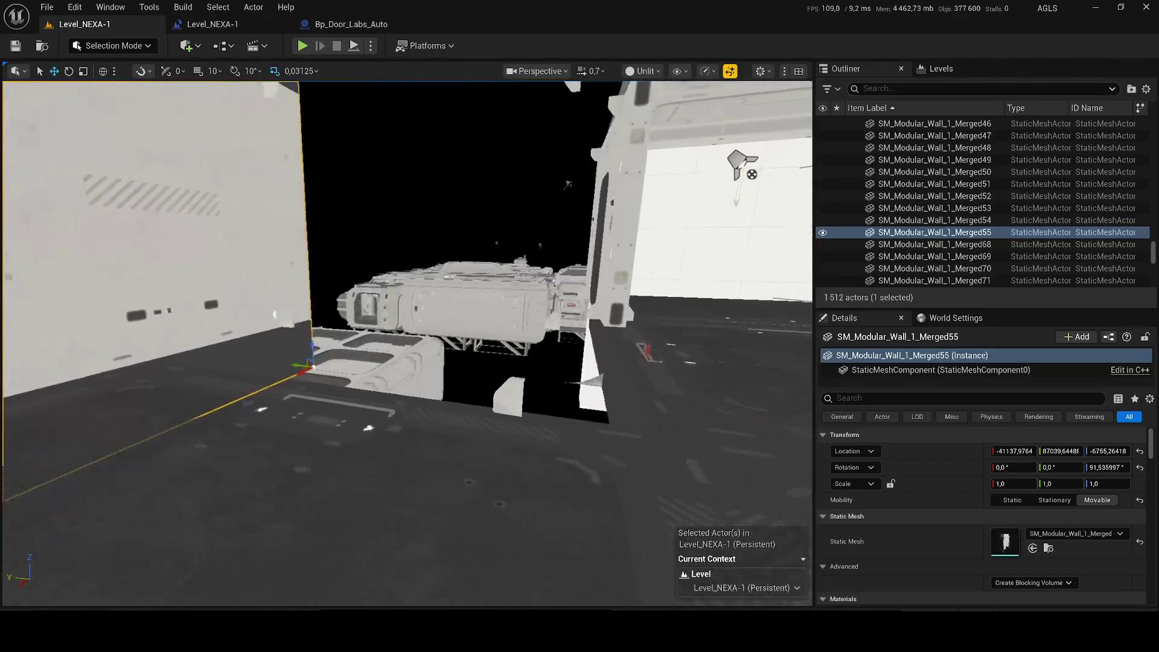
{"action": "key", "text": "w"}
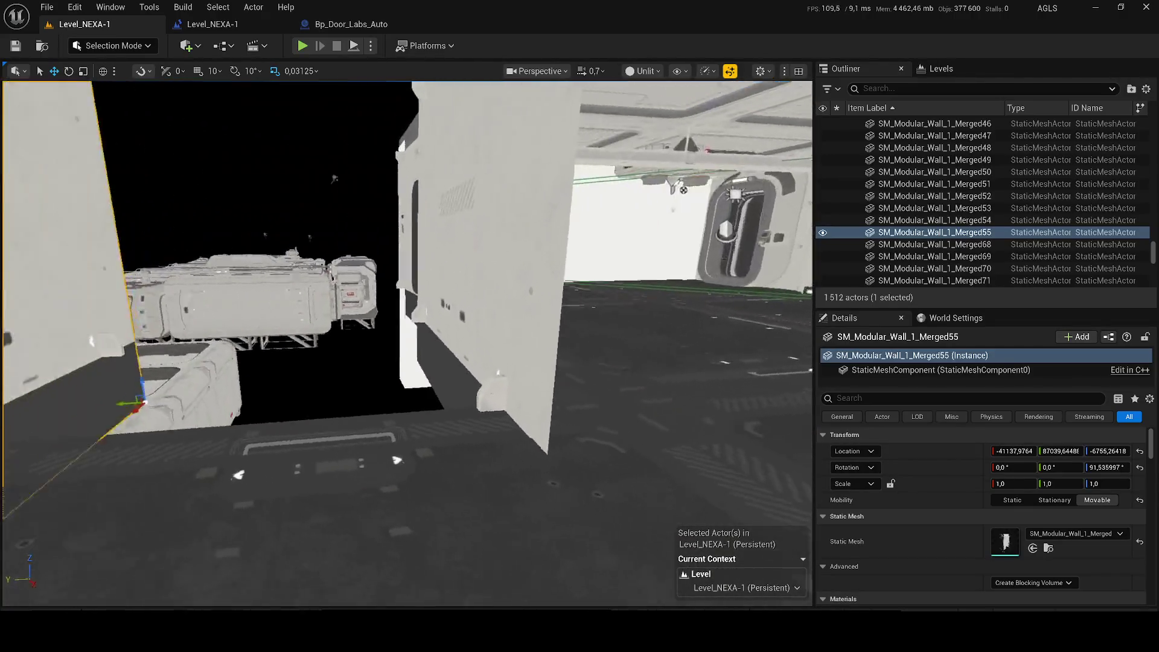
{"action": "key", "text": "w"}
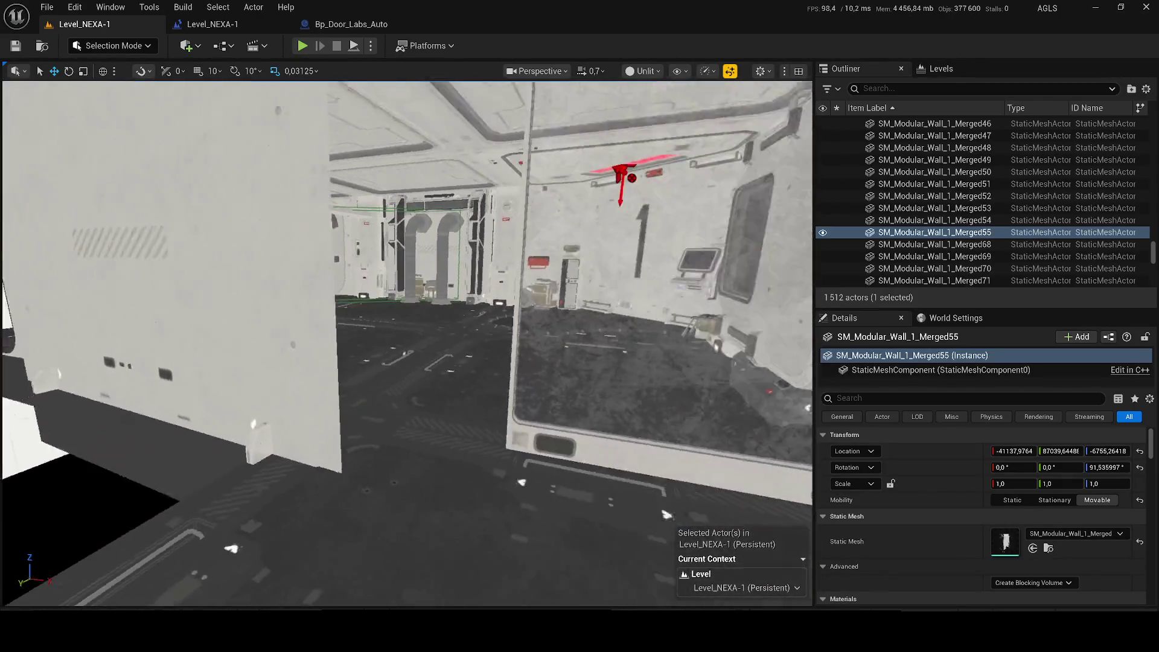
{"action": "left_click", "coordinate": [163, 374]}
{"action": "key", "text": "w"}
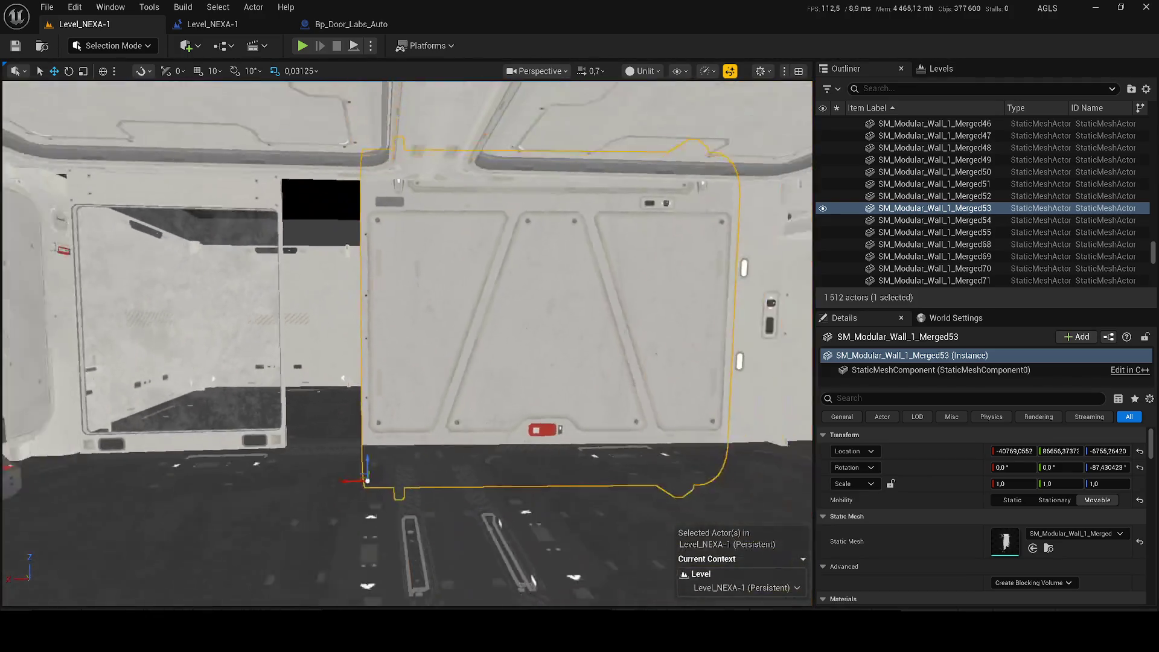
Duplicate the ceiling roof module and the floor tile in place
{"action": "left_click", "coordinate": [501, 260]}
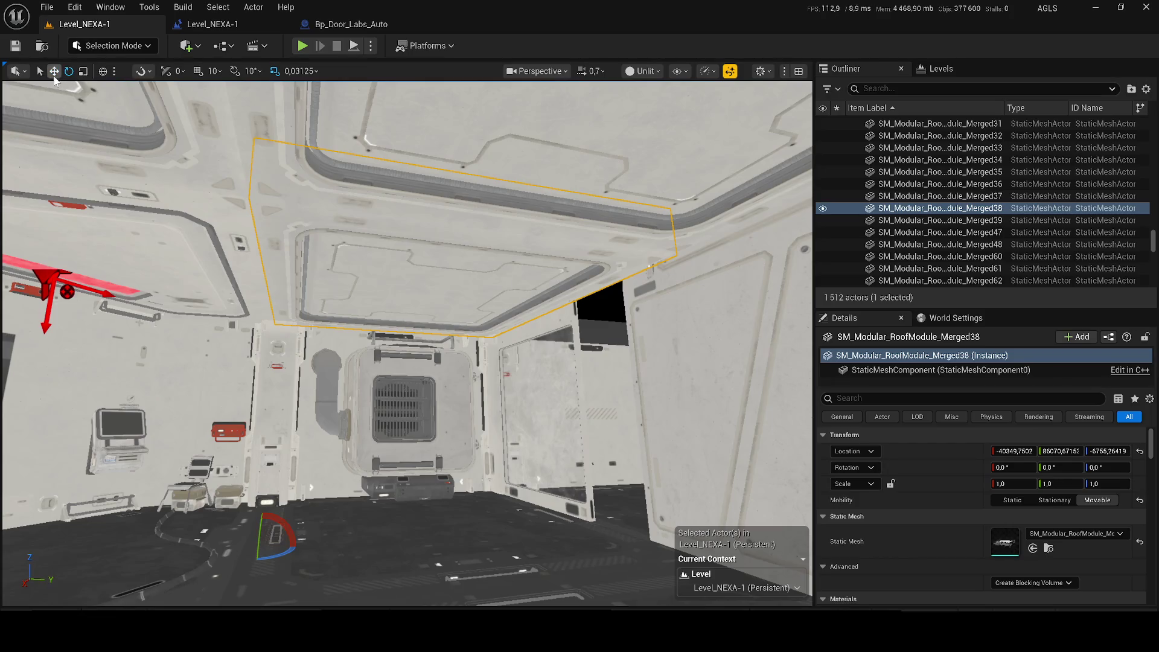
{"action": "key", "text": "ctrl+d"}
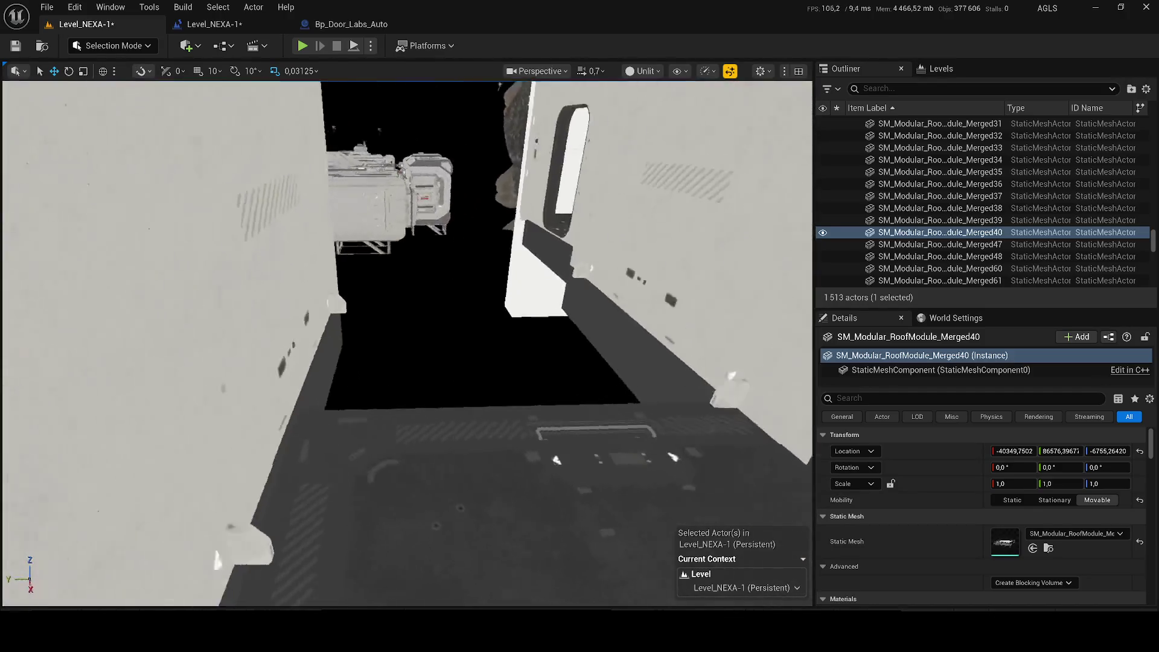
{"action": "left_click", "coordinate": [442, 488]}
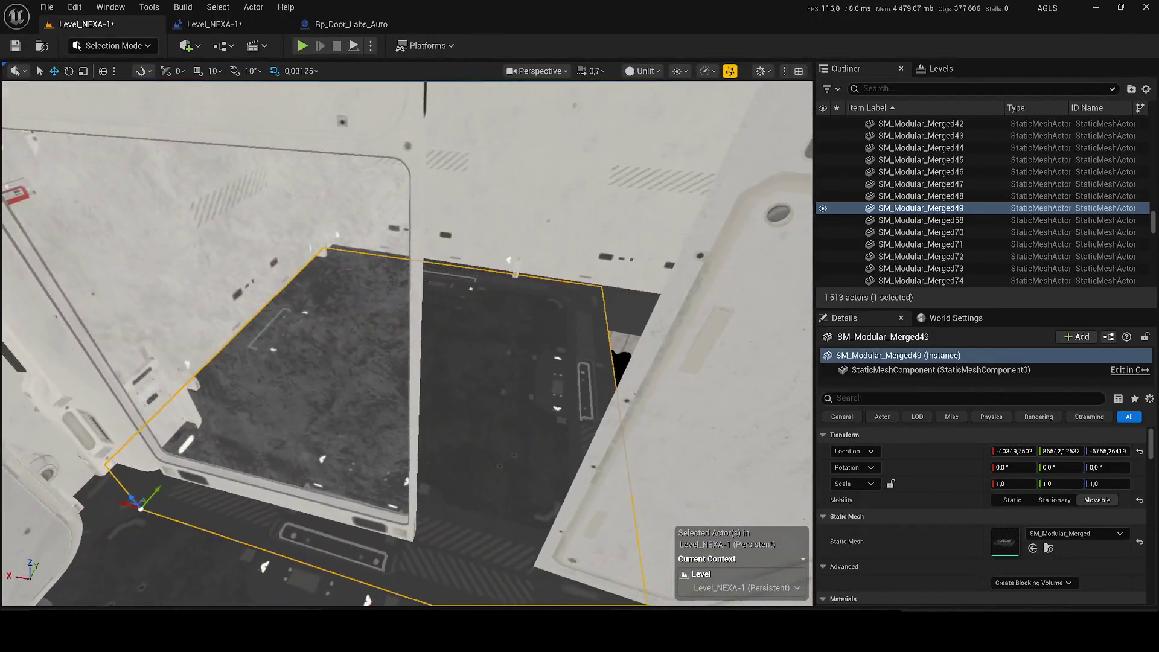
{"action": "key", "text": "ctrl+d"}
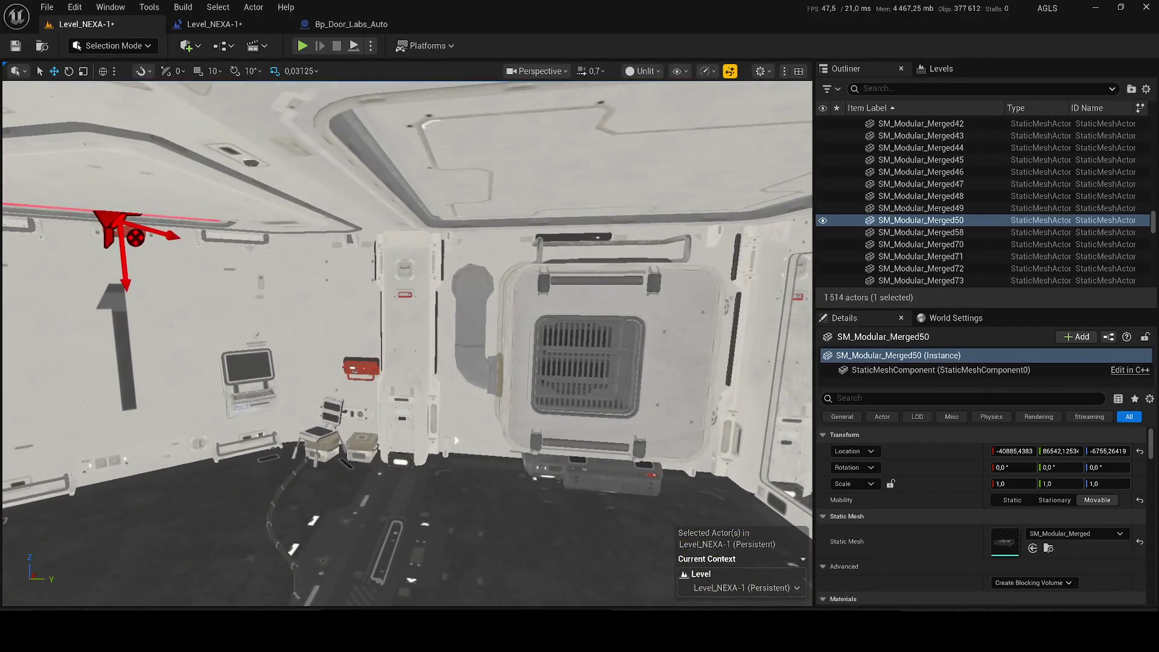
Duplicate the interior wall column, rotate it about its vertical axis, and move it along X beside the window wall
{"action": "left_click", "coordinate": [309, 337]}
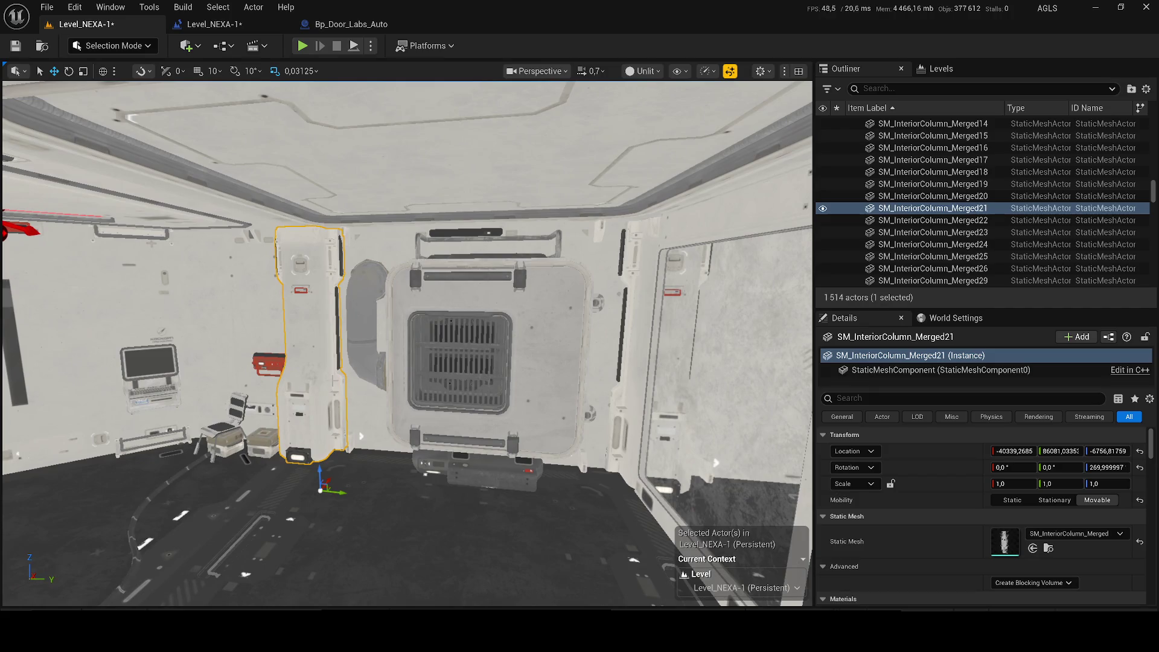
{"action": "key", "text": "ctrl+d"}
{"action": "left_click_drag", "start_coordinate": [659, 514], "coordinate": [662, 515]}
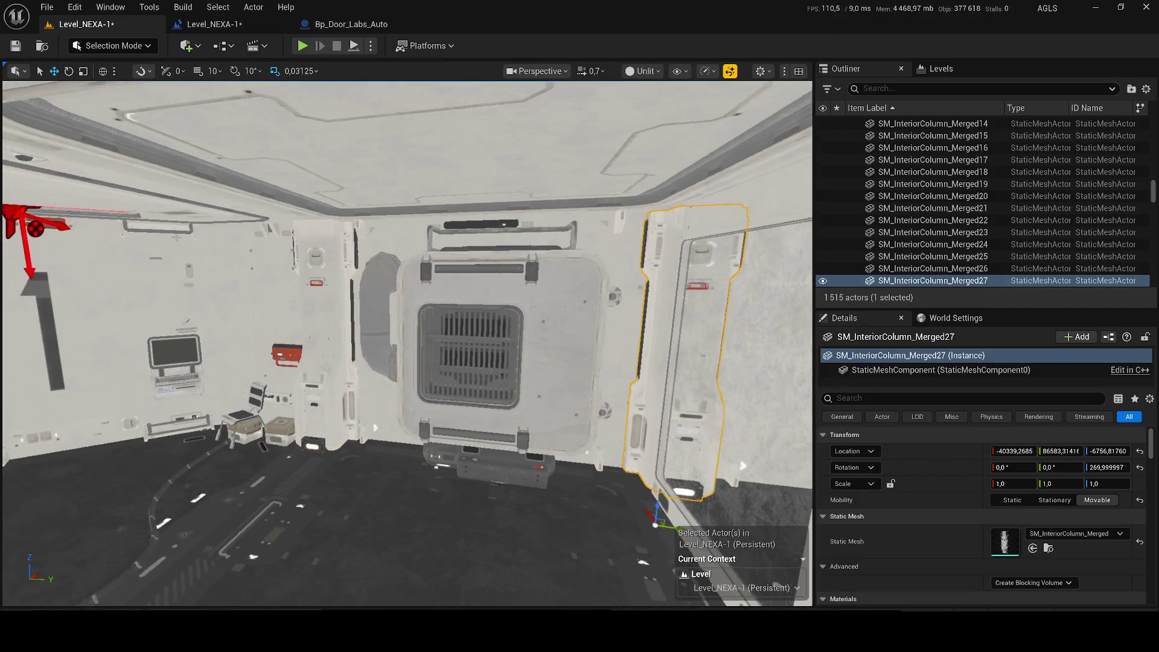
{"action": "key", "text": "e"}
{"action": "key", "text": "r"}
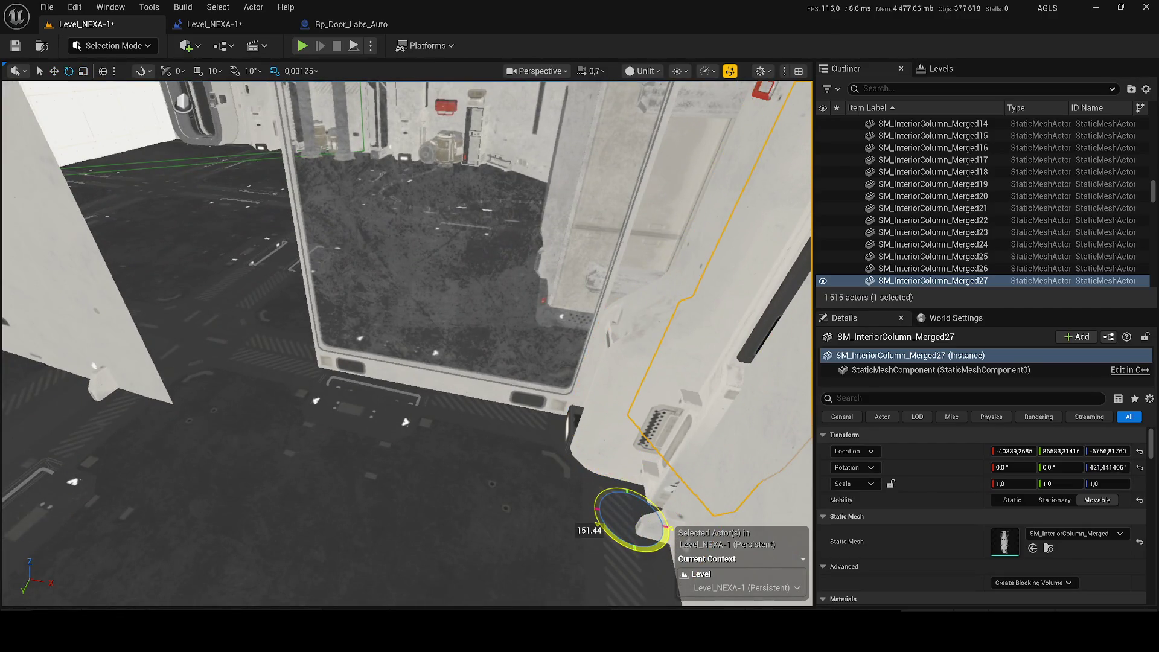
{"action": "left_click_drag", "start_coordinate": [623, 529], "coordinate": [567, 513]}
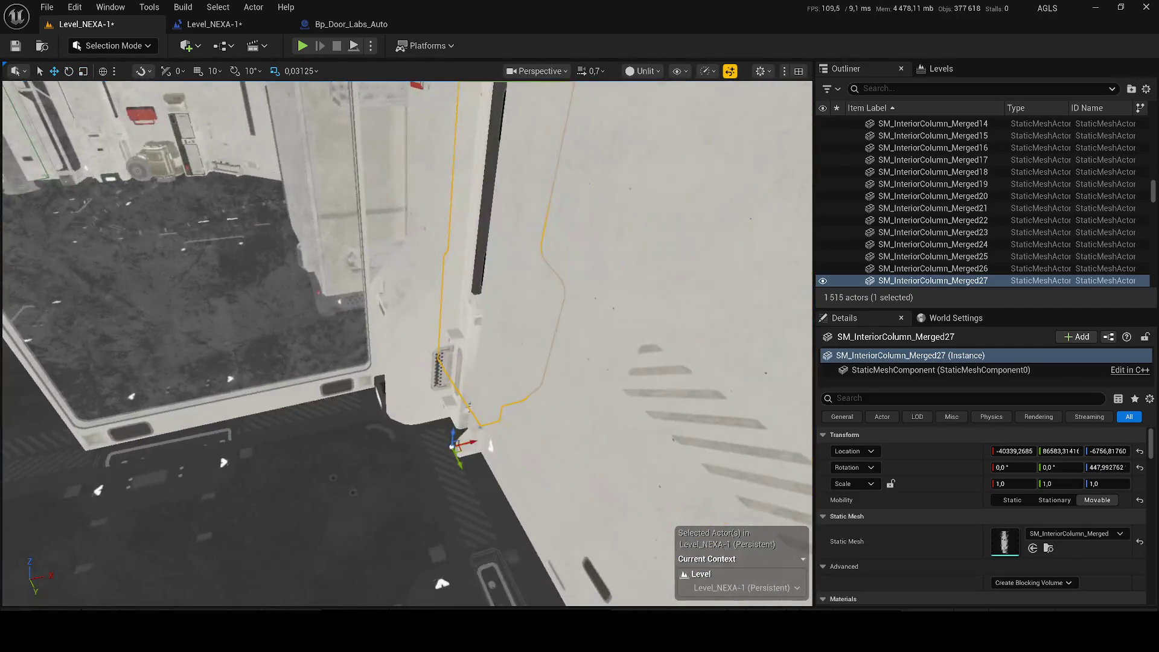
{"action": "mouse_move", "coordinate": [469, 443]}
{"action": "left_mouse_down"}
{"action": "mouse_move", "coordinate": [325, 498]}
{"action": "mouse_move", "coordinate": [233, 419]}
{"action": "mouse_move", "coordinate": [286, 452]}
{"action": "left_mouse_up"}
Orbit around the placed column and select the window wall panel in the doorway
{"action": "mouse_move", "coordinate": [416, 456]}
{"action": "left_mouse_down"}
{"action": "mouse_move", "coordinate": [446, 410]}
{"action": "mouse_move", "coordinate": [477, 417]}
{"action": "mouse_move", "coordinate": [435, 374]}
{"action": "left_mouse_up"}
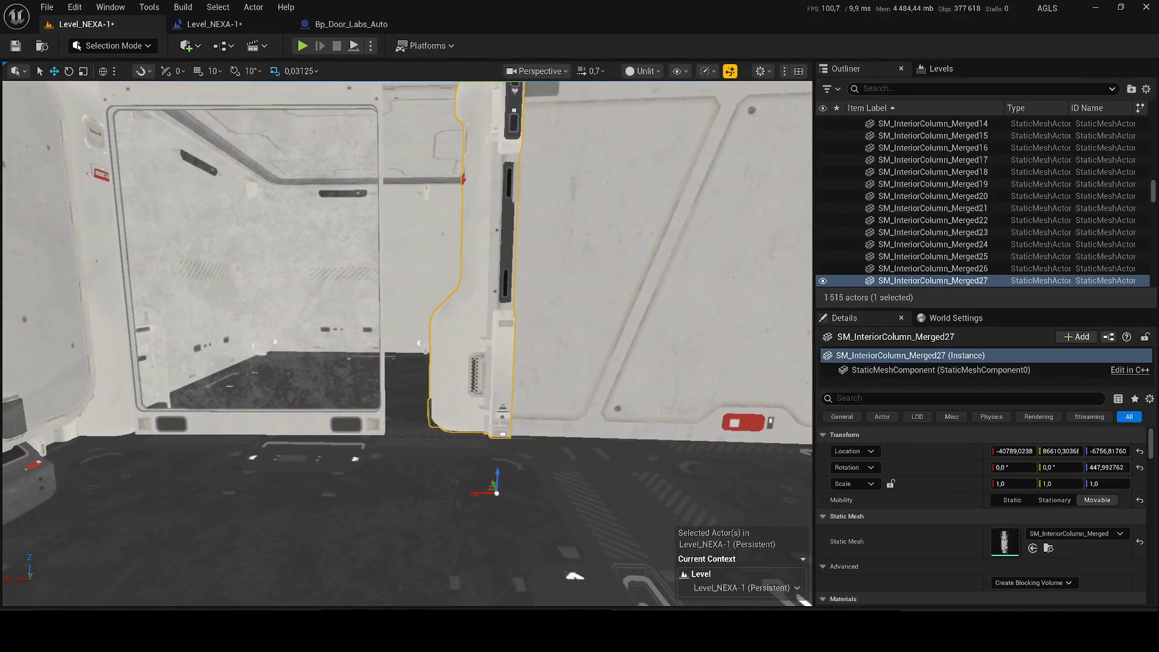
{"action": "mouse_move", "coordinate": [551, 464]}
{"action": "left_mouse_down"}
{"action": "mouse_move", "coordinate": [438, 442]}
{"action": "mouse_move", "coordinate": [447, 395]}
{"action": "mouse_move", "coordinate": [453, 444]}
{"action": "mouse_move", "coordinate": [375, 425]}
{"action": "mouse_move", "coordinate": [472, 427]}
{"action": "mouse_move", "coordinate": [649, 471]}
{"action": "mouse_move", "coordinate": [676, 422]}
{"action": "left_mouse_up"}
{"action": "left_click", "coordinate": [415, 435]}
Stretch the window wall panel wider along Y, nudge it along Y, and save the level
{"action": "left_click_drag", "start_coordinate": [466, 430], "coordinate": [386, 486]}
{"action": "key", "text": "ctrl+s"}
{"action": "key", "text": "e"}
{"action": "left_click_drag", "start_coordinate": [465, 430], "coordinate": [477, 398]}
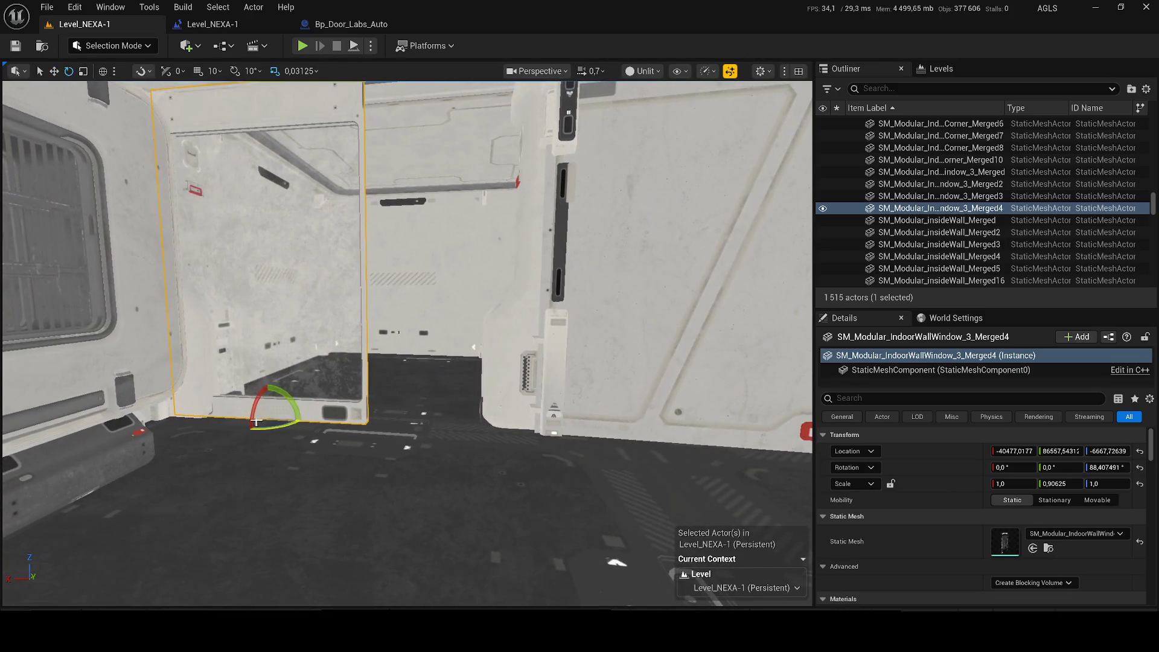
{"action": "mouse_move", "coordinate": [289, 418]}
{"action": "left_mouse_down"}
{"action": "mouse_move", "coordinate": [309, 418]}
{"action": "mouse_move", "coordinate": [283, 398]}
{"action": "mouse_move", "coordinate": [298, 371]}
{"action": "left_mouse_up"}
{"action": "key", "text": "ctrl+s"}
{"action": "key", "text": "w"}
{"action": "mouse_move", "coordinate": [423, 425]}
{"action": "left_mouse_down"}
{"action": "mouse_move", "coordinate": [411, 436]}
{"action": "mouse_move", "coordinate": [452, 413]}
{"action": "mouse_move", "coordinate": [435, 403]}
{"action": "mouse_move", "coordinate": [548, 449]}
{"action": "mouse_move", "coordinate": [472, 309]}
{"action": "mouse_move", "coordinate": [398, 422]}
{"action": "left_mouse_up"}
{"action": "key", "text": "ctrl+s"}
Slide floor tile SM_Modular_Merged51 back along X to -41286.92
{"action": "left_click", "coordinate": [548, 450]}
{"action": "left_click", "coordinate": [386, 465]}
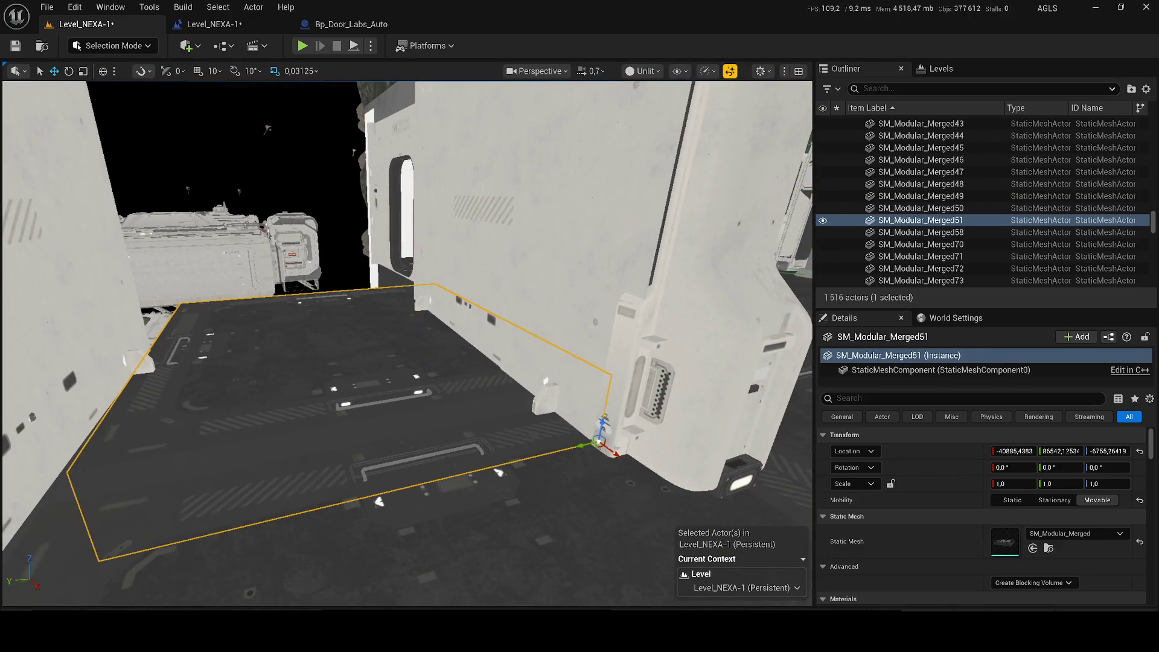
{"action": "left_click_drag", "start_coordinate": [614, 452], "coordinate": [522, 383]}
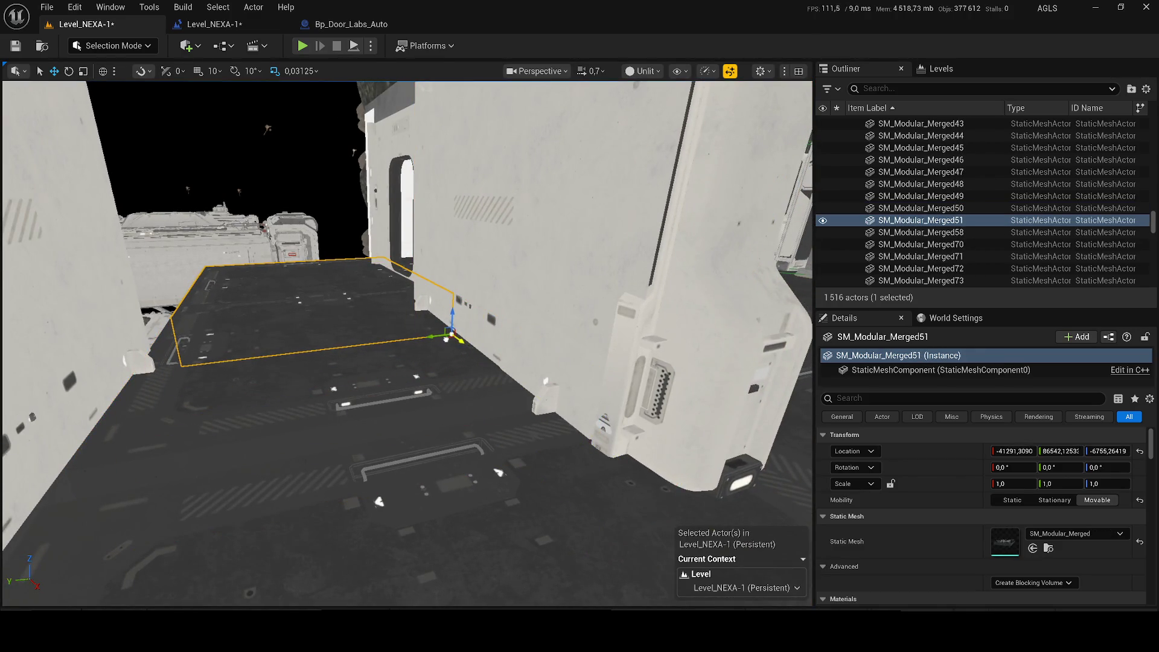
Select the white wall panel ahead and duplicate it
{"action": "mouse_move", "coordinate": [423, 377]}
{"action": "left_mouse_down"}
{"action": "mouse_move", "coordinate": [410, 373]}
{"action": "mouse_move", "coordinate": [414, 296]}
{"action": "left_mouse_up"}
{"action": "left_click", "coordinate": [414, 296]}
{"action": "key", "text": "ctrl+d"}
Nudge the new white wall copy slightly along X into line
{"action": "left_click_drag", "start_coordinate": [386, 338], "coordinate": [348, 266]}
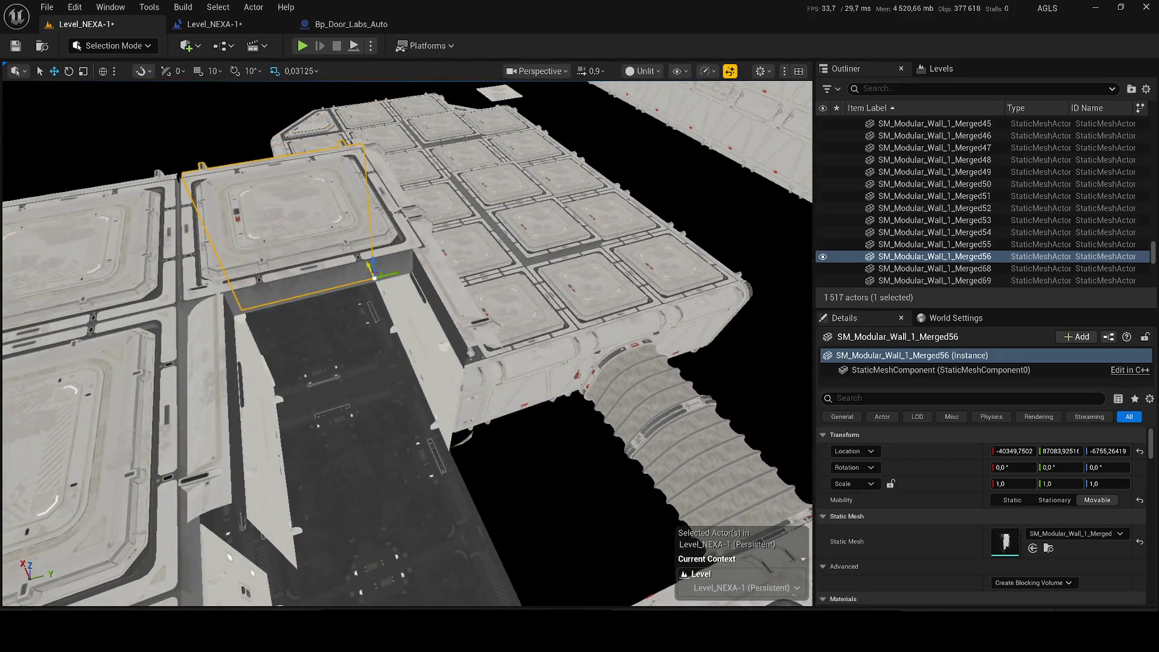
{"action": "mouse_move", "coordinate": [444, 490]}
{"action": "left_mouse_down"}
{"action": "mouse_move", "coordinate": [172, 456]}
{"action": "mouse_move", "coordinate": [211, 434]}
{"action": "mouse_move", "coordinate": [332, 425]}
{"action": "mouse_move", "coordinate": [338, 458]}
{"action": "mouse_move", "coordinate": [386, 447]}
{"action": "left_mouse_up"}
{"action": "left_click_drag", "start_coordinate": [606, 494], "coordinate": [630, 501]}
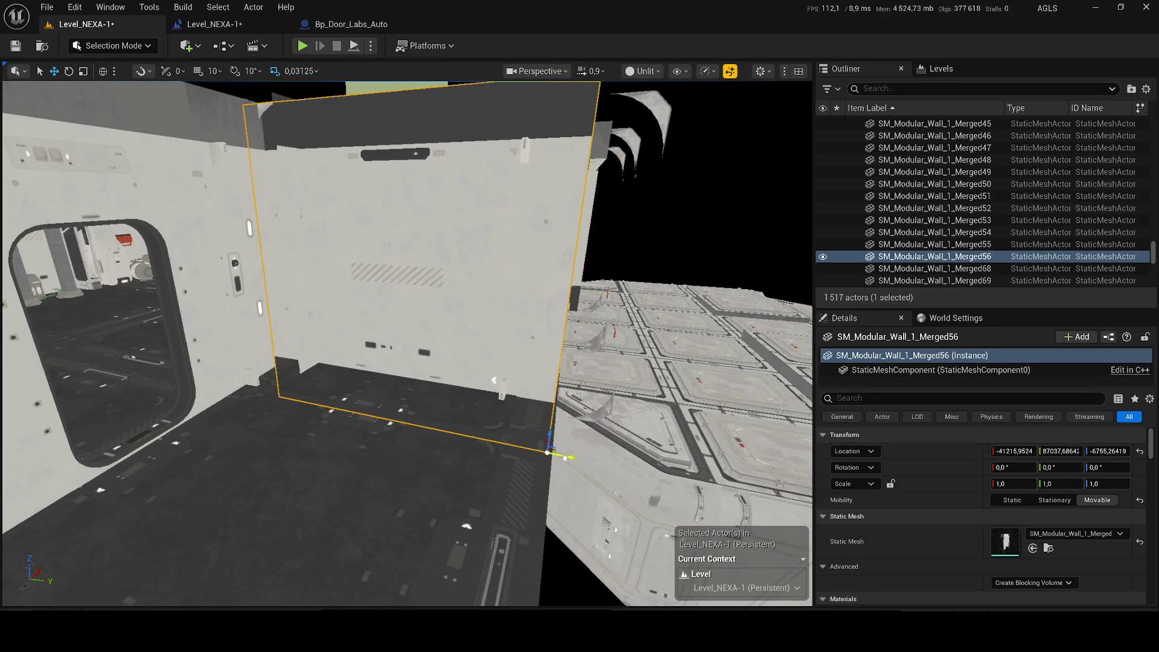
{"action": "mouse_move", "coordinate": [408, 344]}
{"action": "left_mouse_down"}
{"action": "mouse_move", "coordinate": [480, 344]}
{"action": "mouse_move", "coordinate": [473, 543]}
{"action": "left_mouse_up"}
Add a second wall copy, Merged57, shifted along Y to 87044.37, and save the level
{"action": "key", "text": "ctrl+d"}
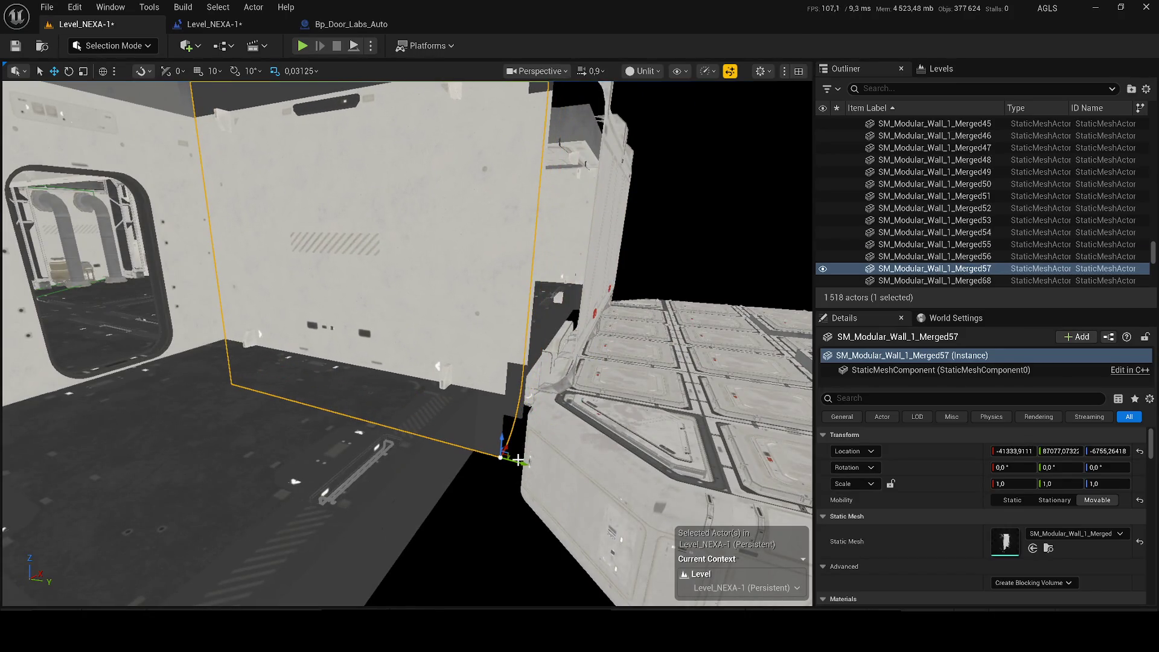
{"action": "mouse_move", "coordinate": [481, 454]}
{"action": "left_mouse_down"}
{"action": "mouse_move", "coordinate": [711, 452]}
{"action": "mouse_move", "coordinate": [677, 418]}
{"action": "mouse_move", "coordinate": [733, 443]}
{"action": "mouse_move", "coordinate": [680, 469]}
{"action": "mouse_move", "coordinate": [621, 543]}
{"action": "mouse_move", "coordinate": [573, 507]}
{"action": "left_mouse_up"}
{"action": "key", "text": "ctrl+s"}
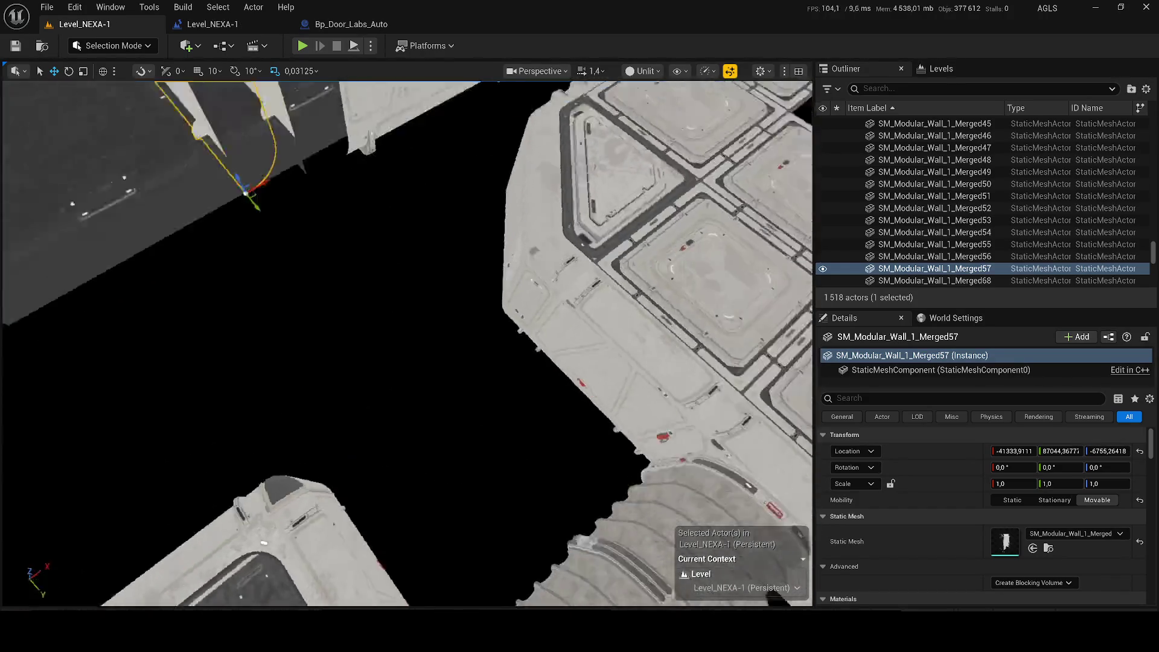
{"action": "left_click_drag", "start_coordinate": [407, 344], "coordinate": [408, 344]}
{"action": "left_click", "coordinate": [407, 344]}
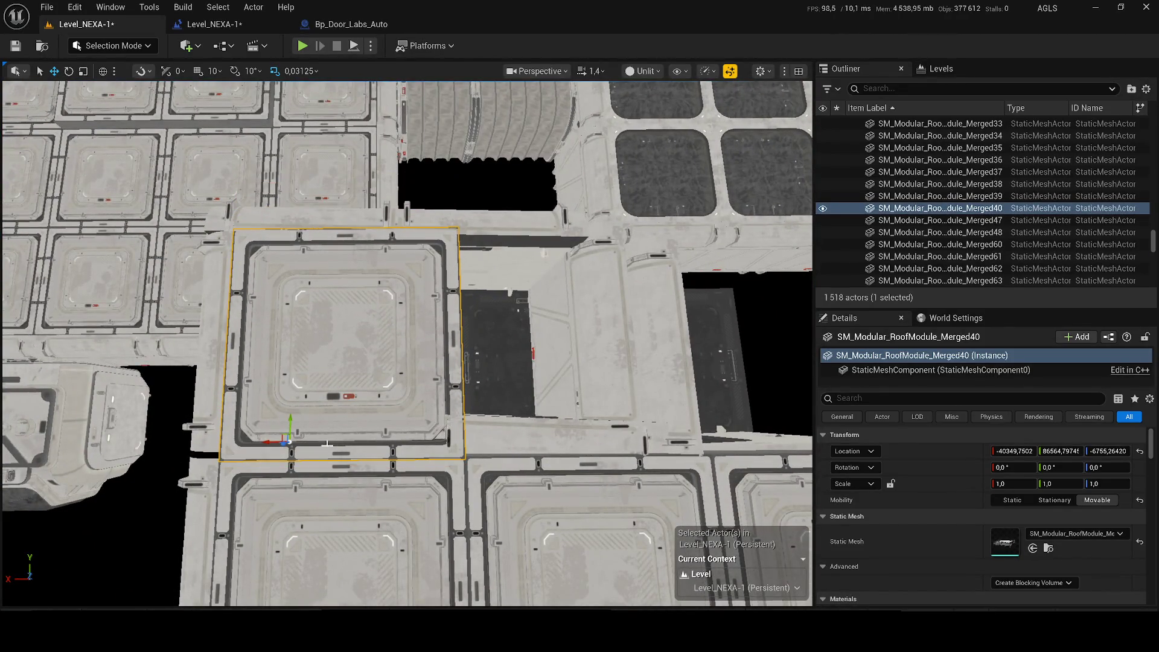
Duplicate the roof module as Merged41, move it along X to -40848.44, and save
{"action": "key", "text": "ctrl+d"}
{"action": "left_click_drag", "start_coordinate": [323, 434], "coordinate": [424, 439]}
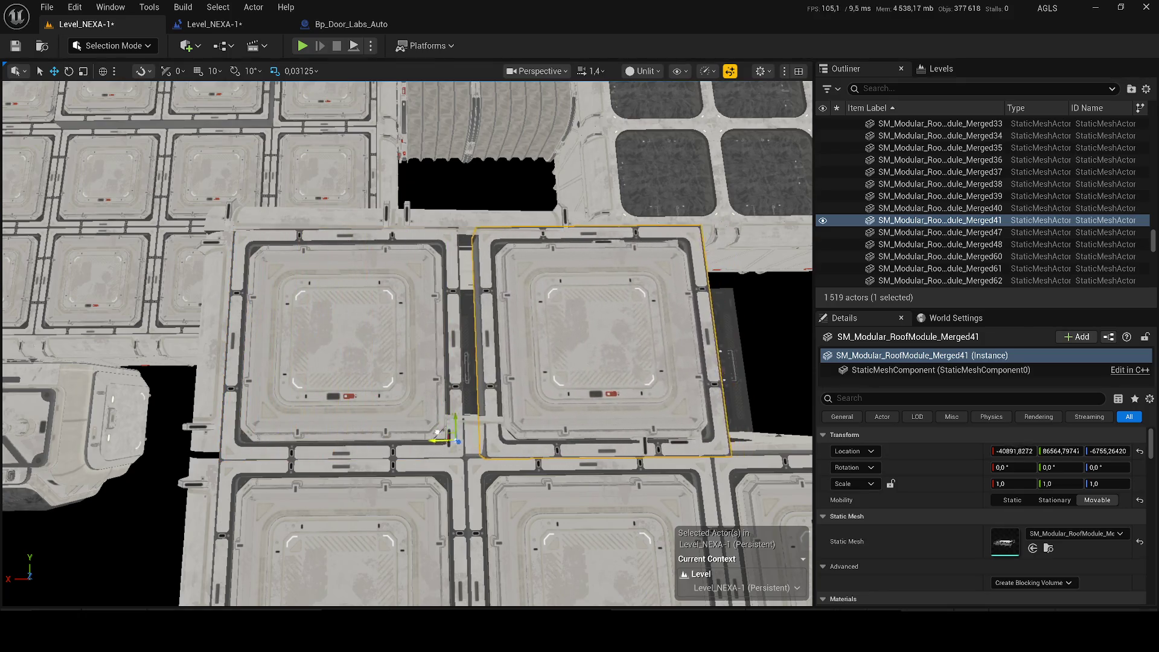
{"action": "key", "text": "ctrl+s"}
{"action": "scroll", "coordinate": [424, 438], "scroll_direction": "down", "scroll_amount": 5}
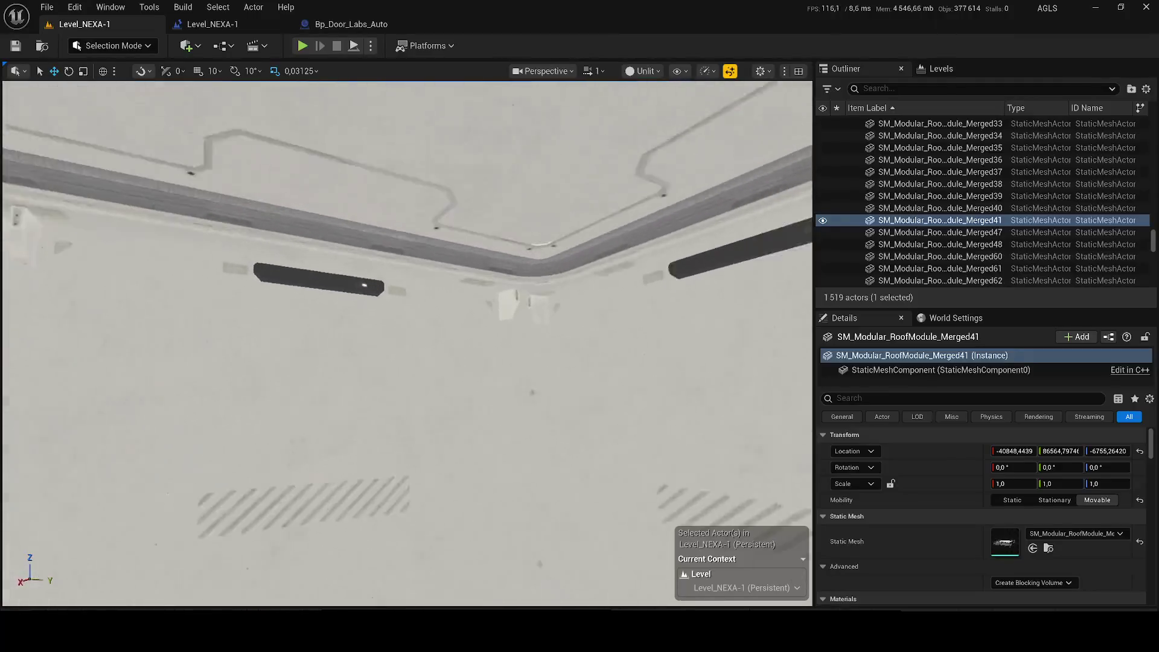
{"action": "mouse_move", "coordinate": [424, 338]}
{"action": "left_mouse_down"}
{"action": "mouse_move", "coordinate": [417, 435]}
{"action": "mouse_move", "coordinate": [412, 371]}
{"action": "mouse_move", "coordinate": [410, 411]}
{"action": "left_mouse_up"}
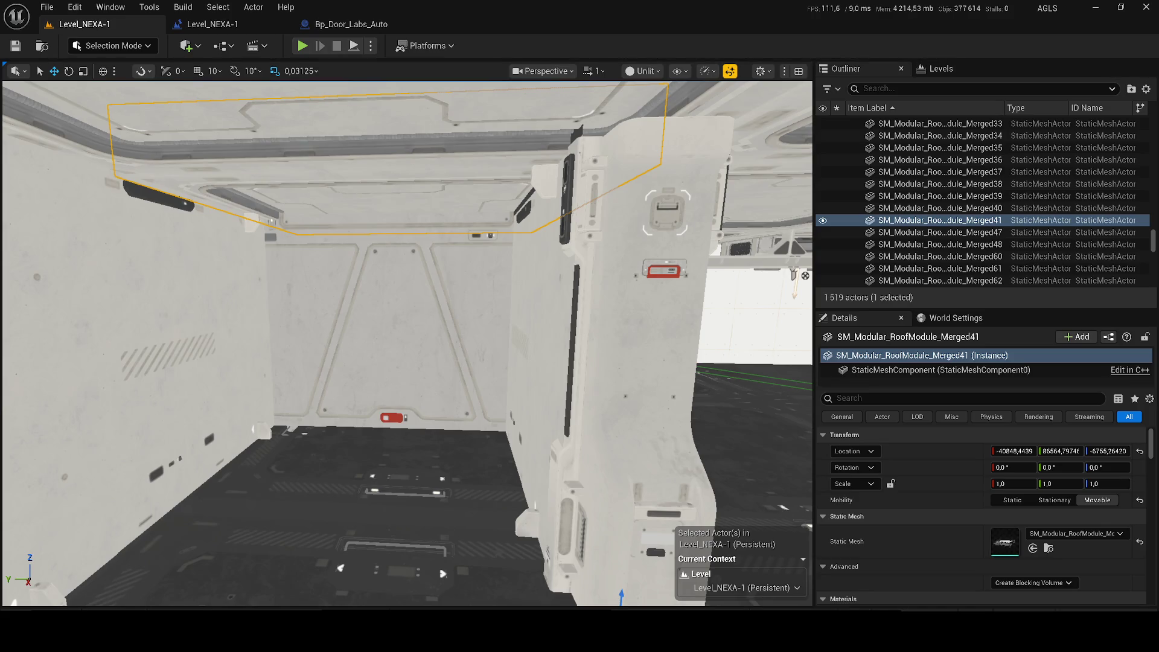
Shift the viewpoint sideways along the corridor
{"action": "key", "text": "d"}
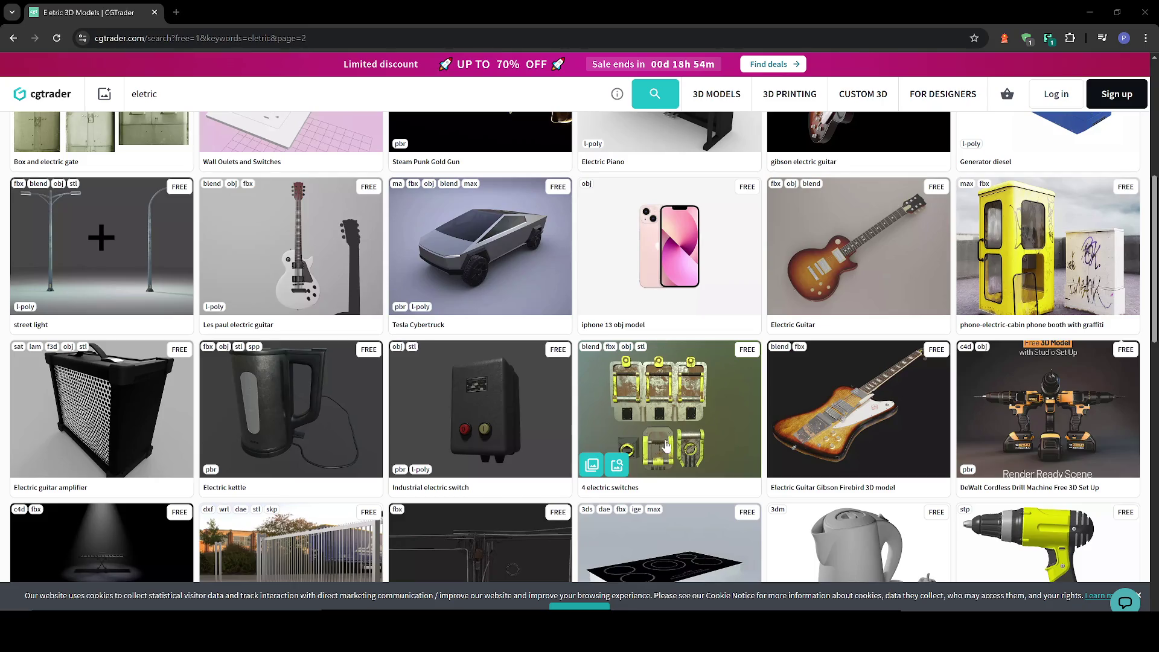
Go to the next page of the 'eletric' search results
{"action": "scroll", "coordinate": [661, 445], "scroll_direction": "down", "scroll_amount": 5}
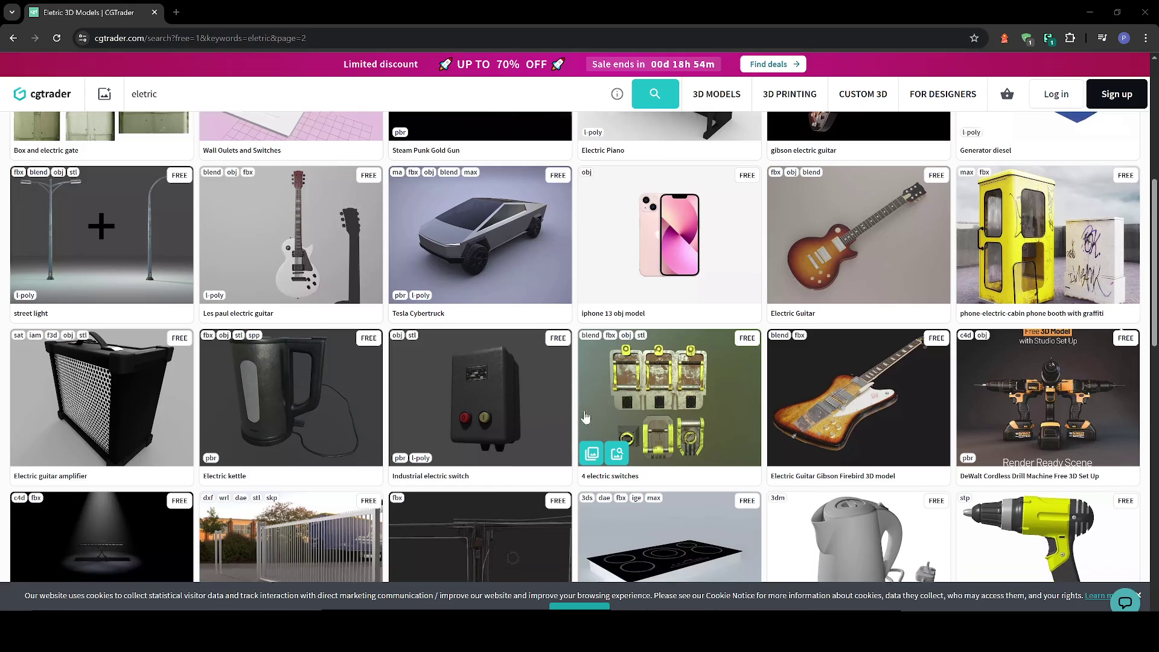
{"action": "scroll", "coordinate": [328, 310], "scroll_direction": "down", "scroll_amount": 5}
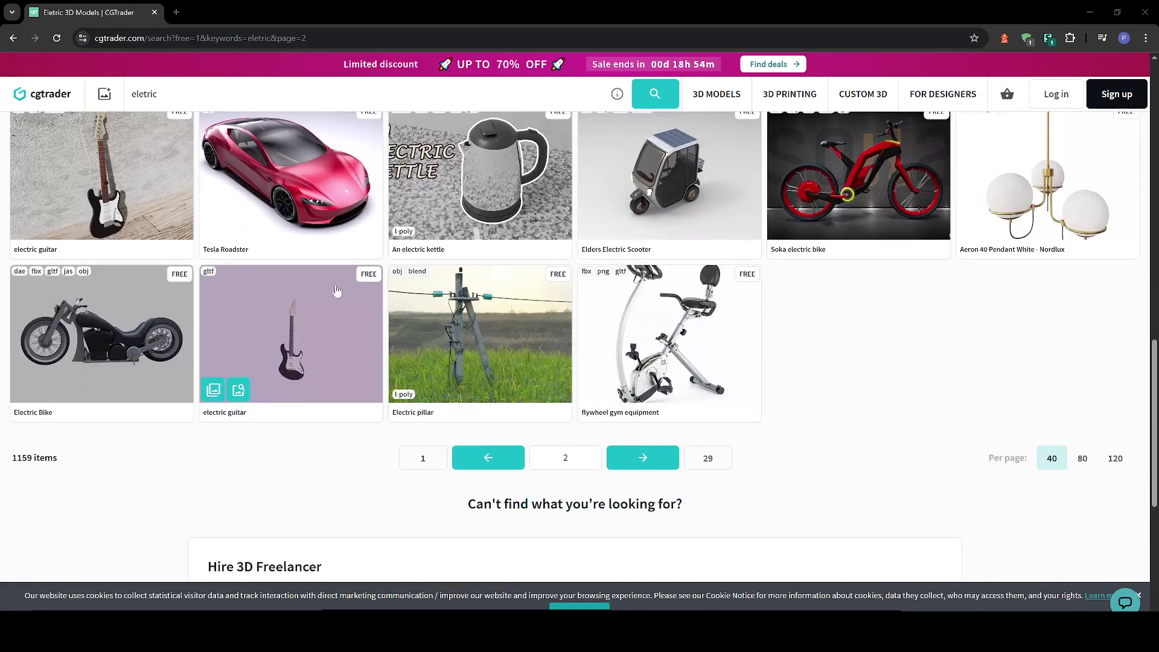
{"action": "left_click", "coordinate": [643, 457]}
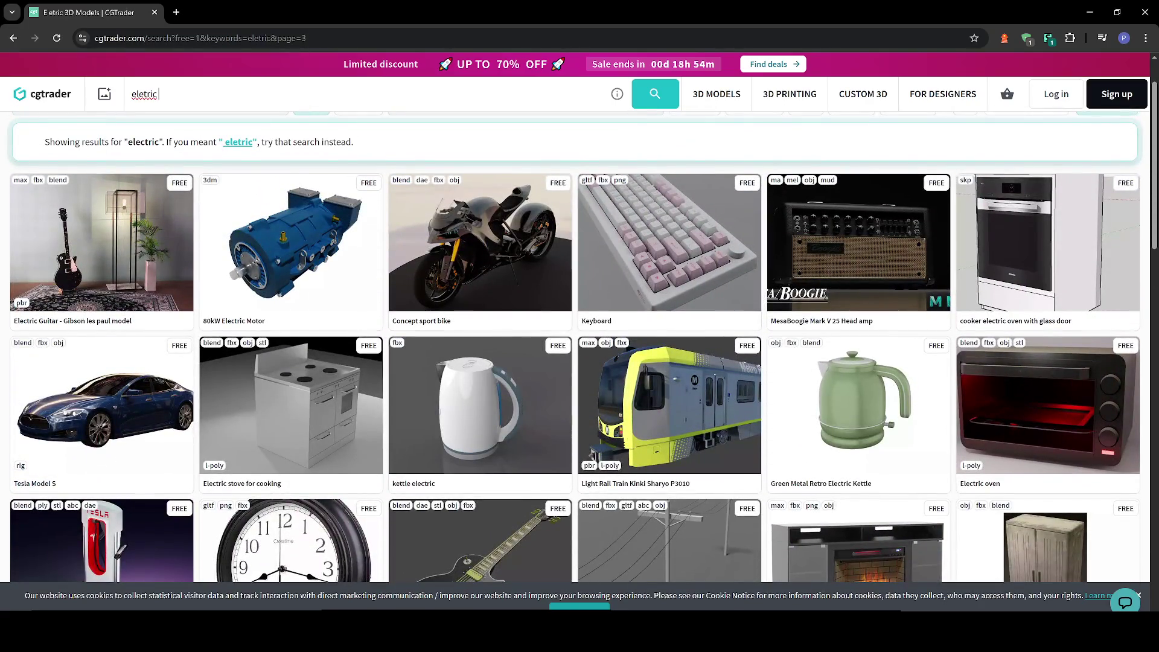
Search 'eletric panel', go to page 2, and open the Electrical Control Panel sci-fi model
{"action": "type", "text": " panel"}
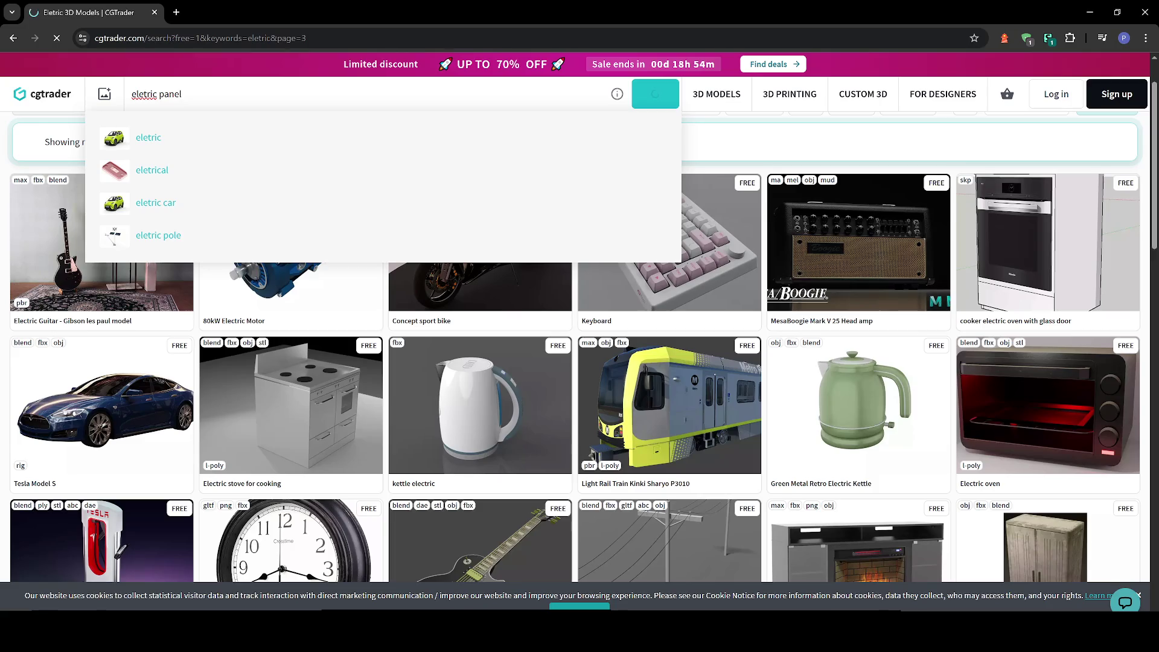
{"action": "key", "text": "Return"}
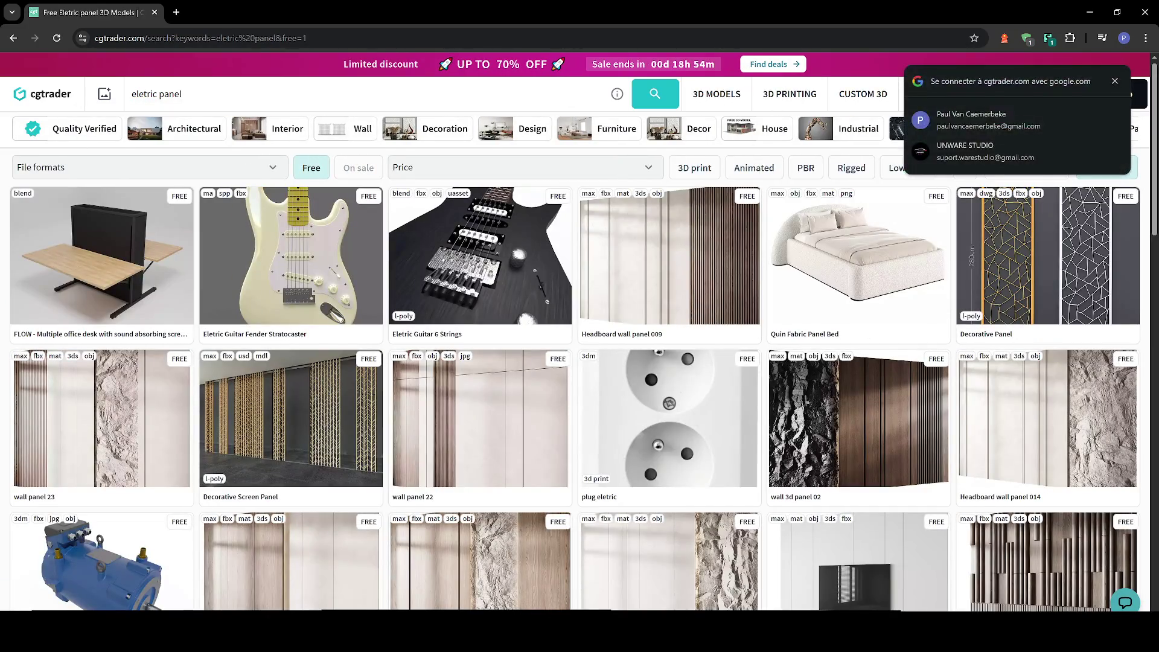
{"action": "scroll", "coordinate": [474, 362], "scroll_direction": "down", "scroll_amount": 5}
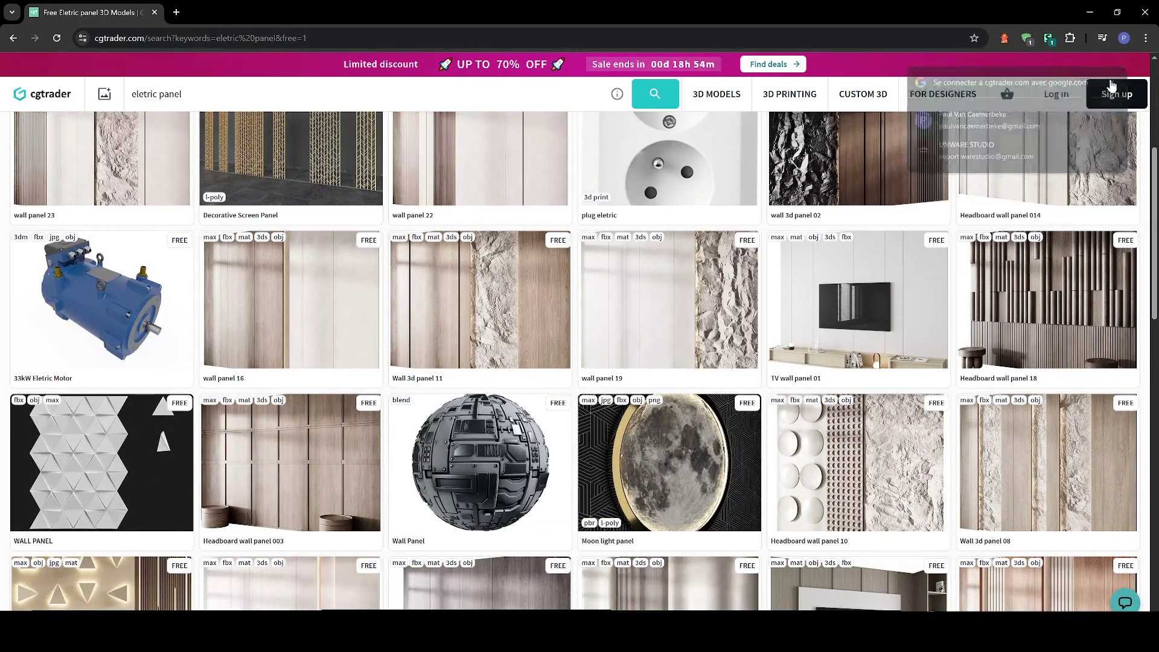
{"action": "scroll", "coordinate": [631, 335], "scroll_direction": "down", "scroll_amount": 4}
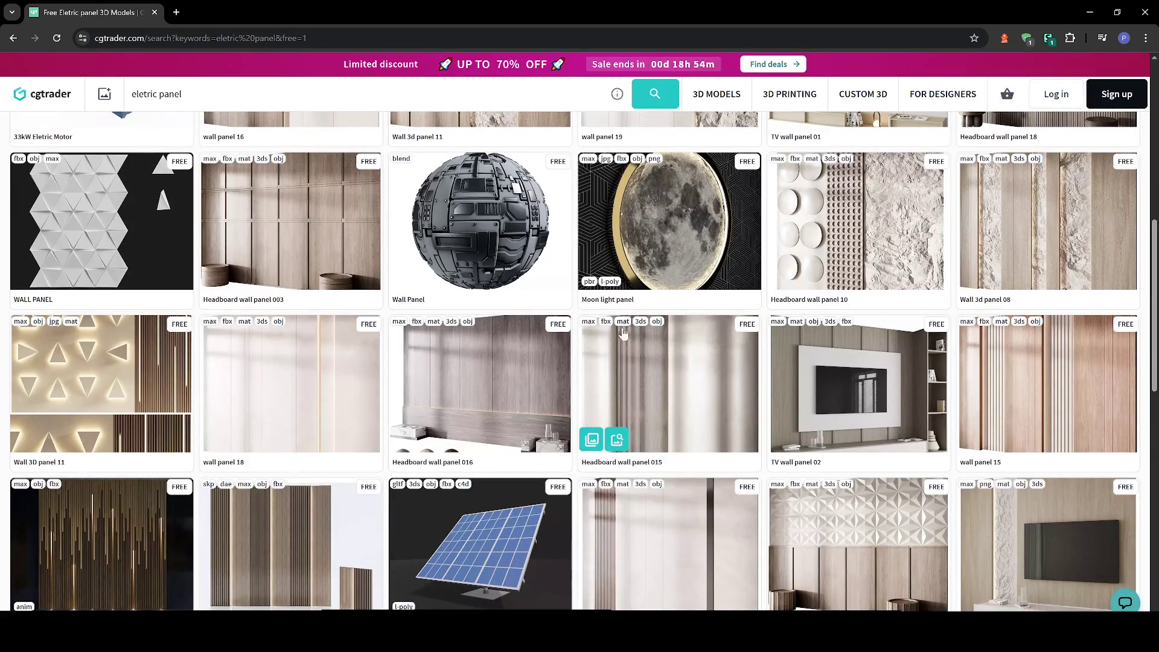
{"action": "scroll", "coordinate": [624, 331], "scroll_direction": "down", "scroll_amount": 4}
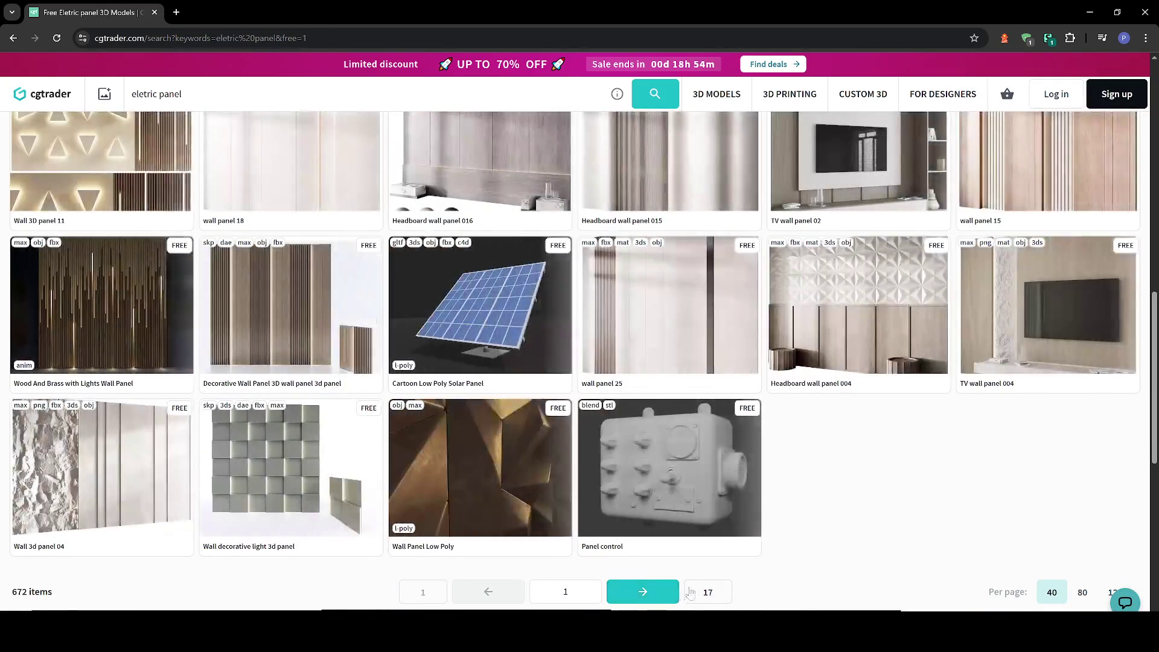
{"action": "left_click", "coordinate": [675, 592]}
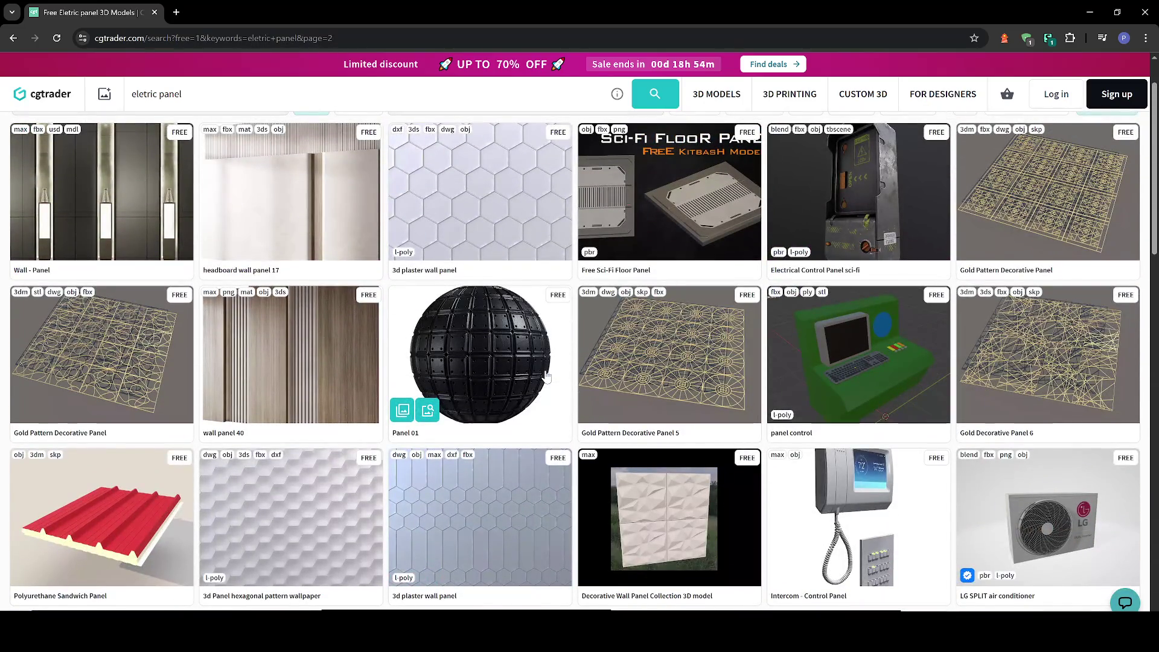
{"action": "left_click", "coordinate": [842, 150]}
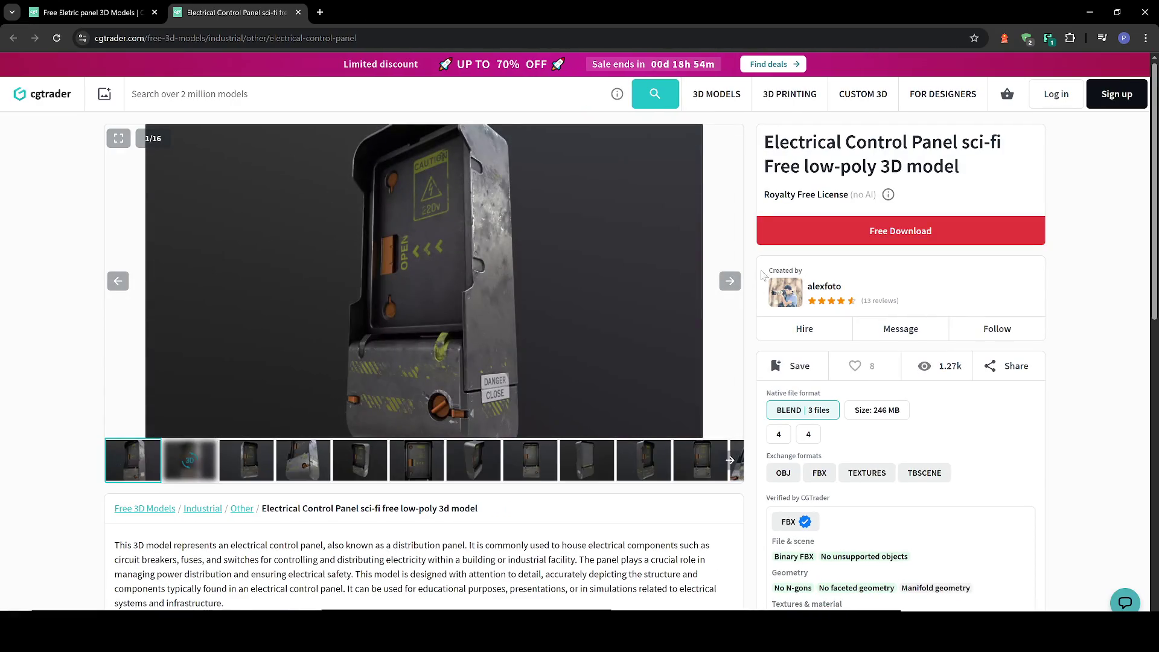
Show the second image in the Electrical Control Panel sci-fi gallery
{"action": "left_click", "coordinate": [728, 281]}
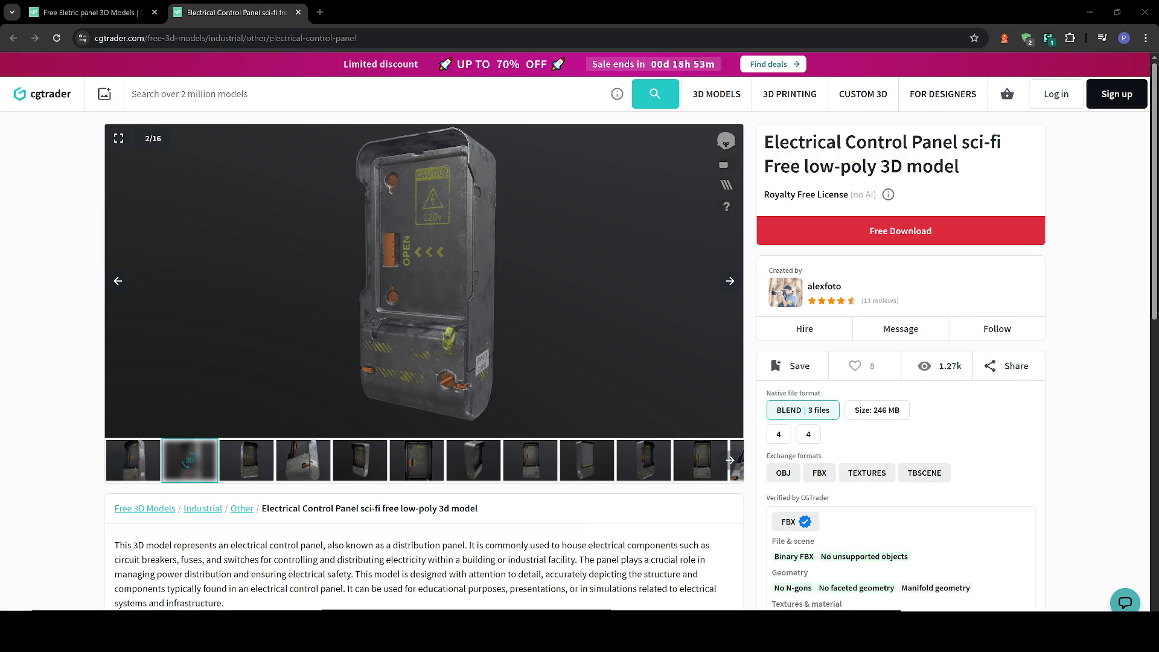
Search CGTrader for 'fuse', close the old panel results tab, and show only free models
{"action": "left_click", "coordinate": [132, 93]}
{"action": "type", "text": "fuse"}
{"action": "key", "text": "Return"}
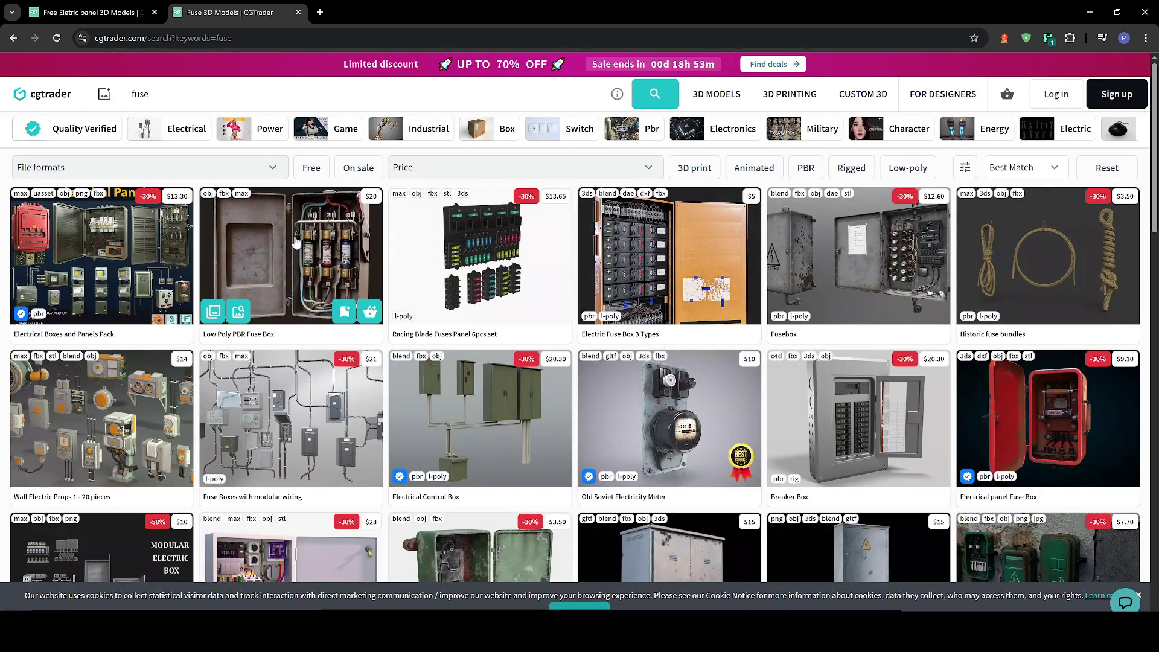
{"action": "left_click", "coordinate": [155, 13]}
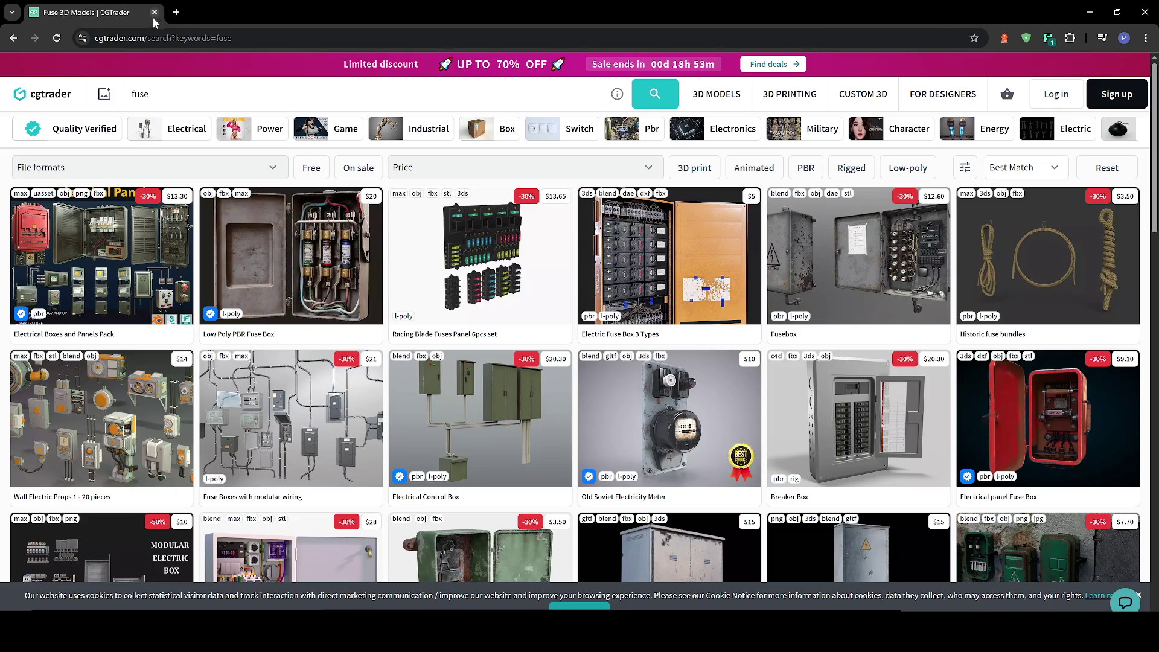
{"action": "left_click", "coordinate": [311, 168]}
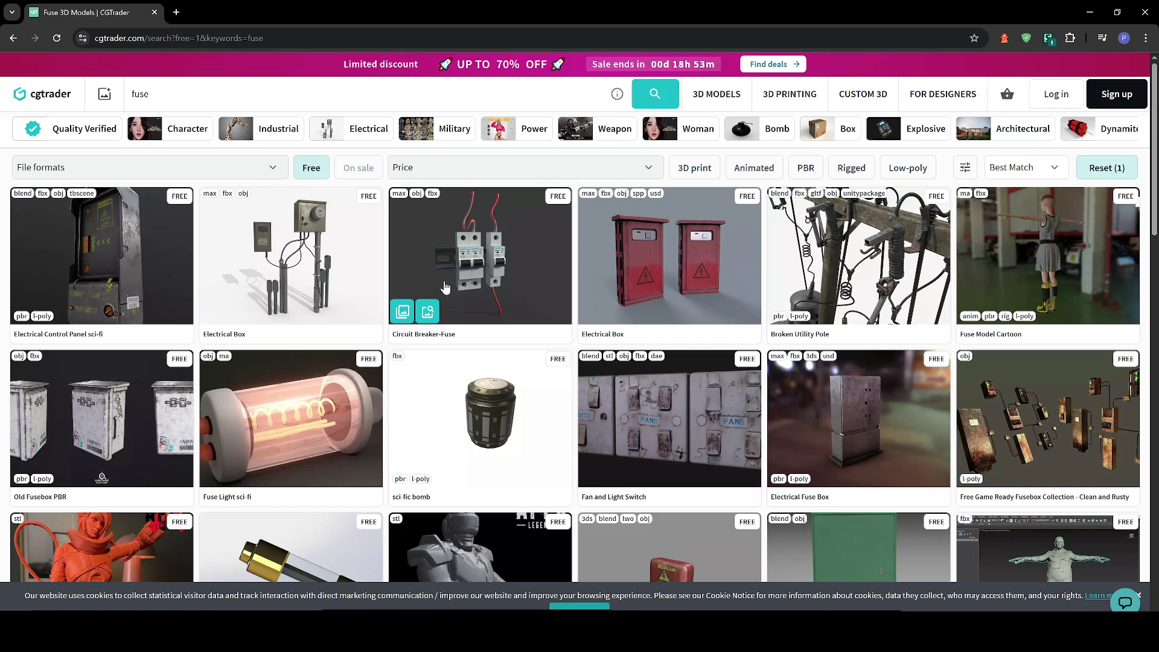
Narrow free fuse results to the Electrical category (12 items), then open Sketchfab's 'fuse eletric' results
{"action": "scroll", "coordinate": [459, 359], "scroll_direction": "down", "scroll_amount": 3}
{"action": "scroll", "coordinate": [442, 343], "scroll_direction": "down", "scroll_amount": 9}
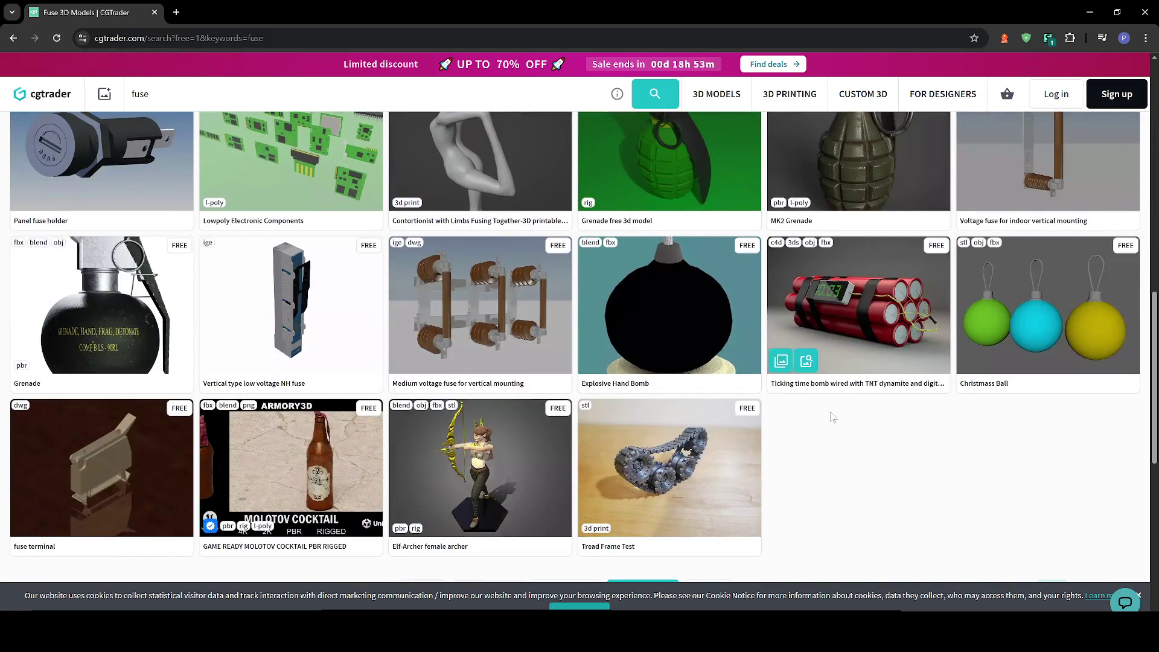
{"action": "scroll", "coordinate": [836, 445], "scroll_direction": "down", "scroll_amount": 5}
{"action": "left_click", "coordinate": [486, 432]}
{"action": "double_click", "coordinate": [140, 93]}
{"action": "left_click", "coordinate": [327, 128]}
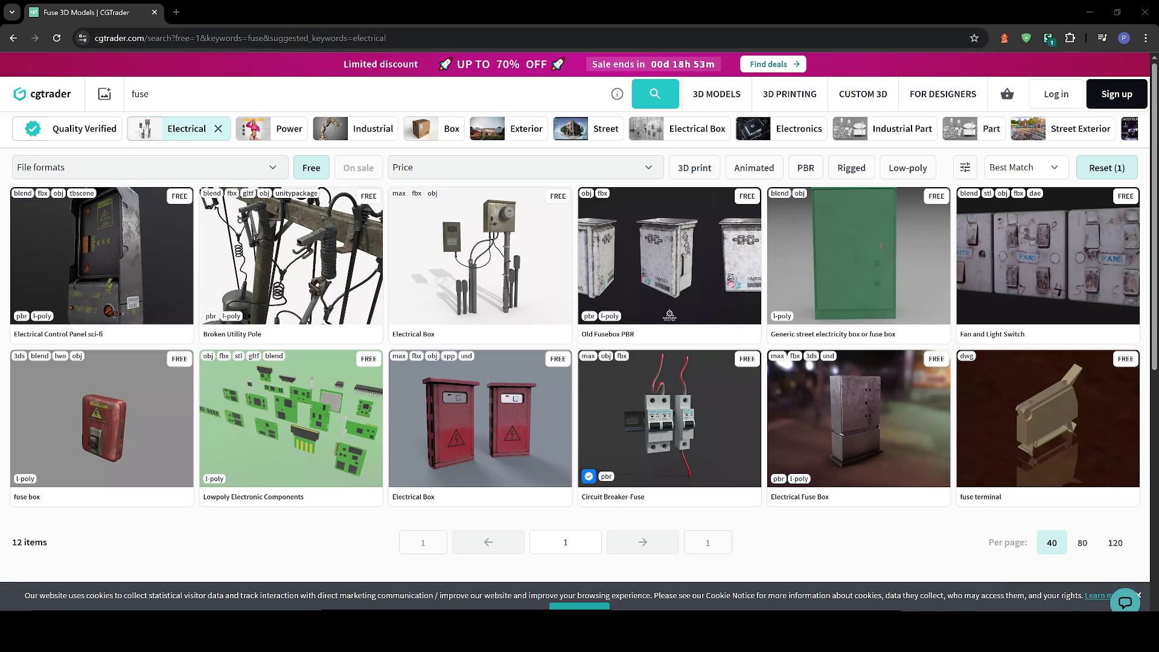
{"action": "key", "text": "ctrl+shift+t"}
{"action": "scroll", "coordinate": [351, 384], "scroll_direction": "down", "scroll_amount": 5}
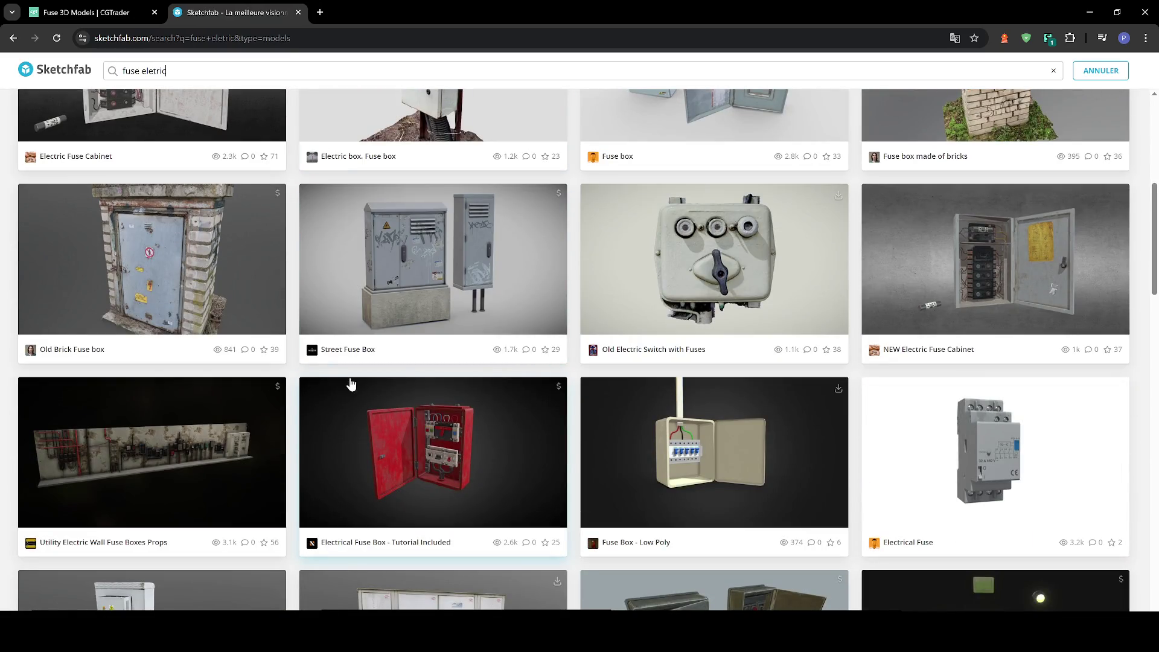
Browse the Sketchfab 'fuse eletric' results for fuse boxes, then bring up Unreal's Content Drawer
{"action": "scroll", "coordinate": [336, 362], "scroll_direction": "down", "scroll_amount": 4}
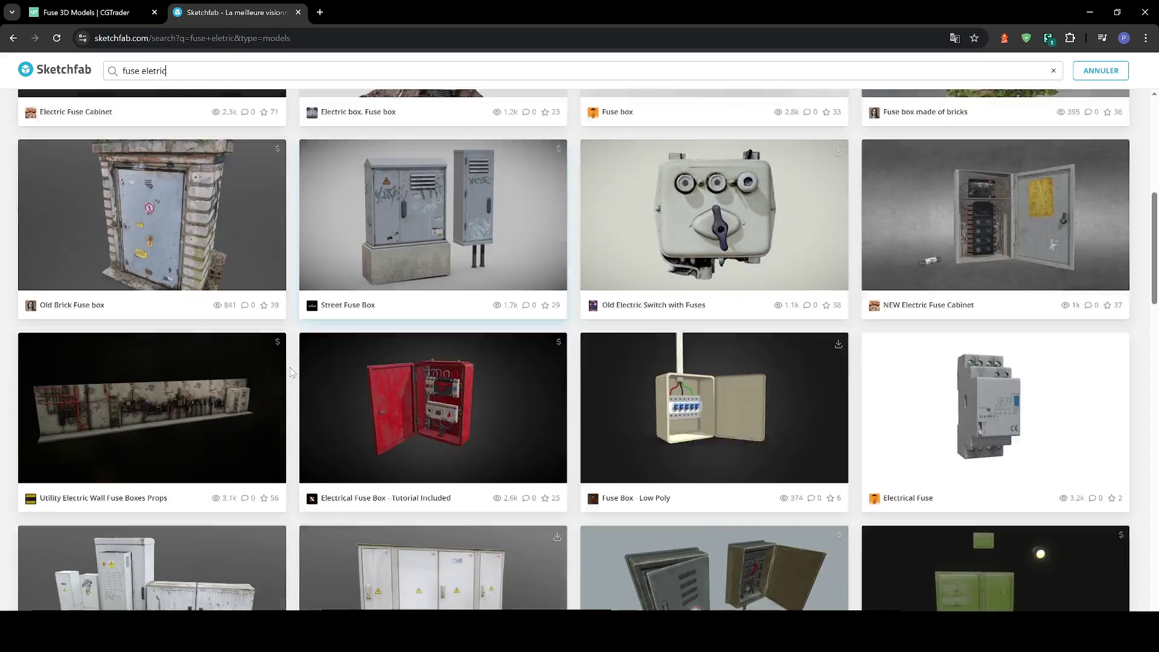
{"action": "scroll", "coordinate": [291, 372], "scroll_direction": "down", "scroll_amount": 11}
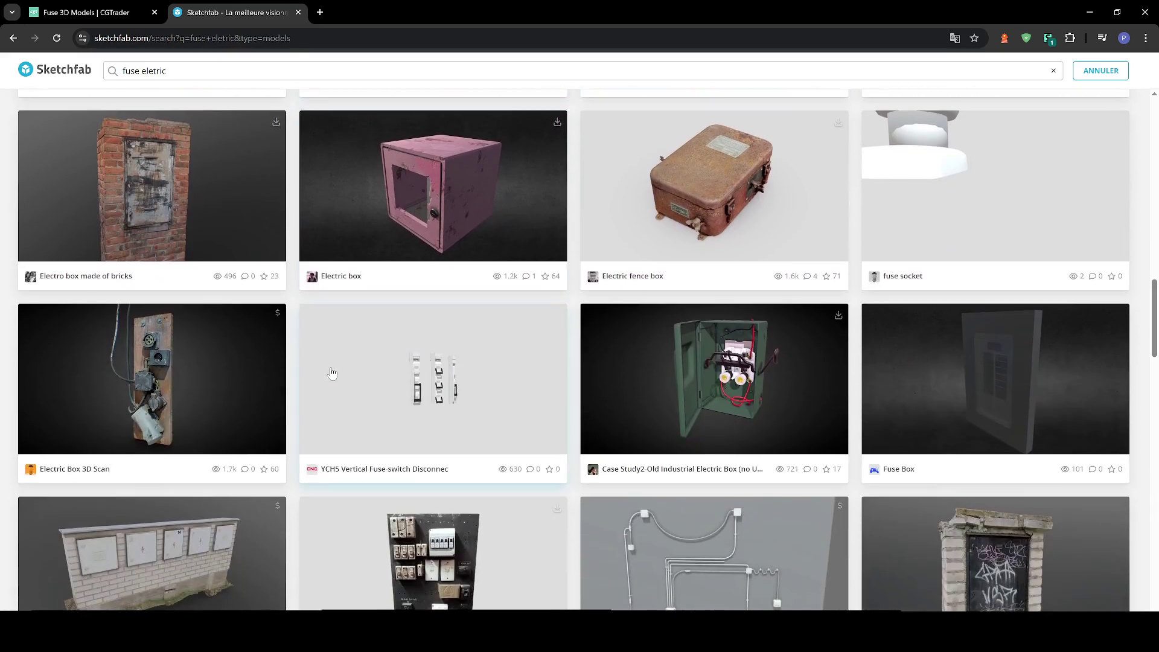
{"action": "scroll", "coordinate": [331, 370], "scroll_direction": "down", "scroll_amount": 3}
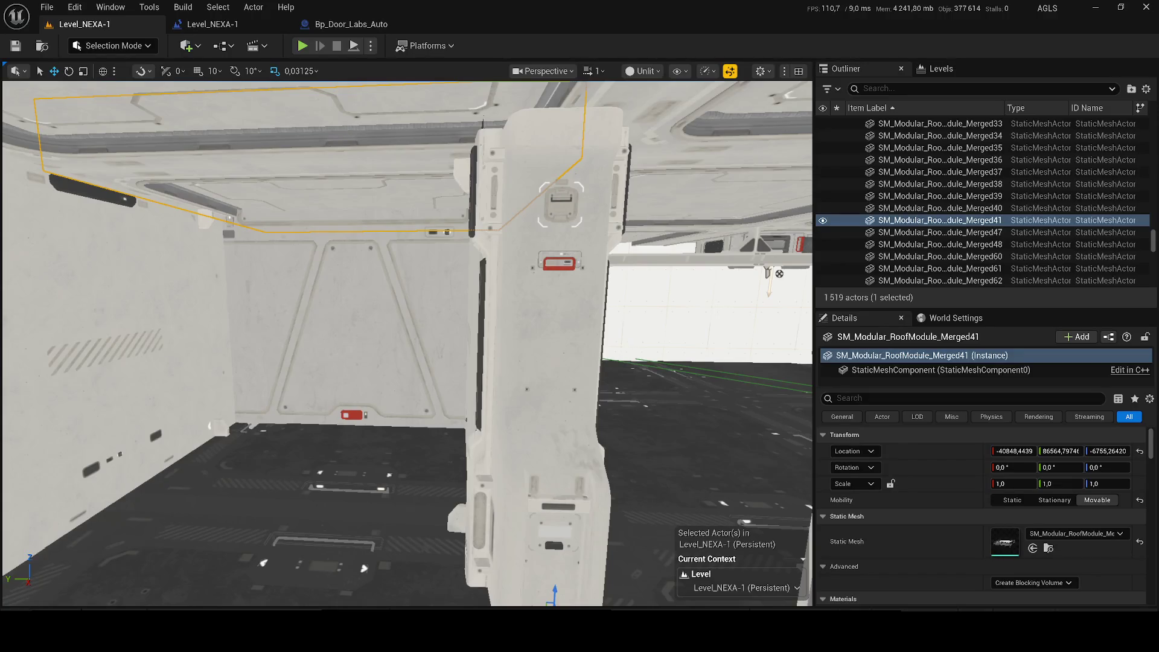
{"action": "key", "text": "ctrl+space"}
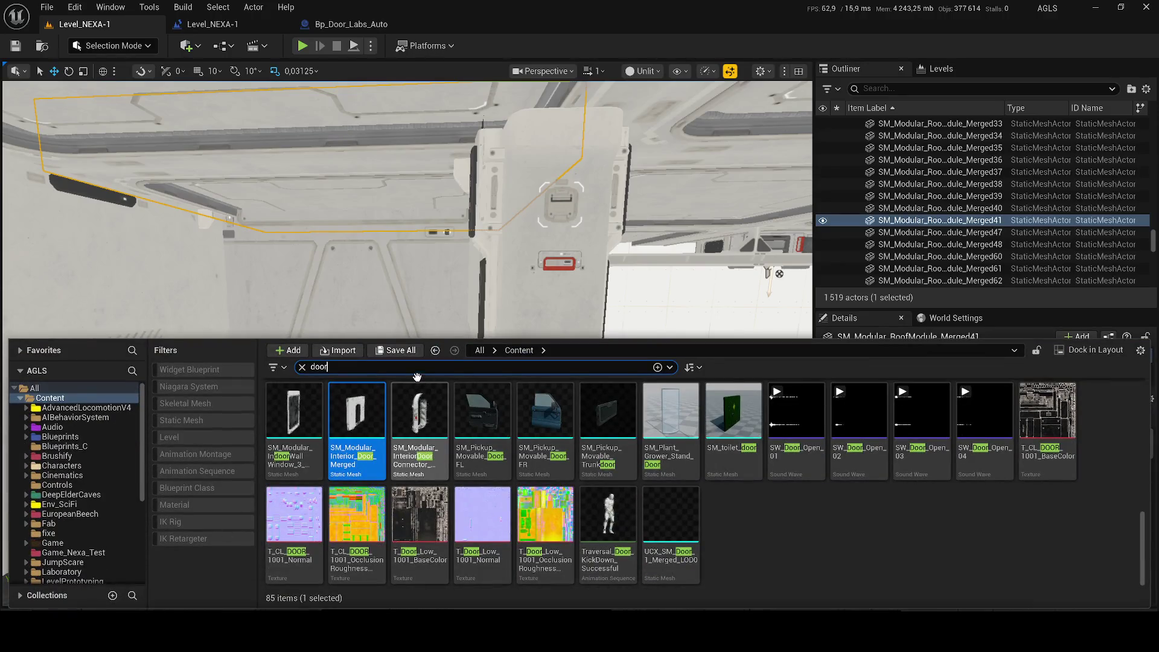
Search 'fuse' in the Content Drawer and open SM_Cabinet_fuses, orbiting to view its fuses
{"action": "type", "text": "fuse"}
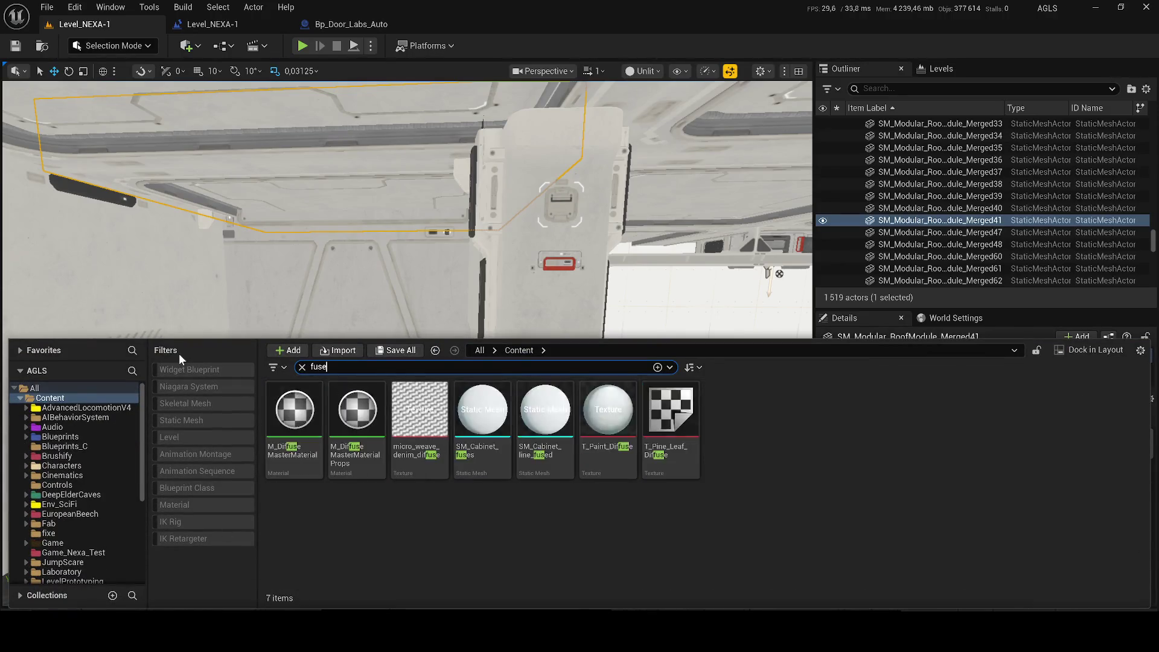
{"action": "double_click", "coordinate": [483, 416]}
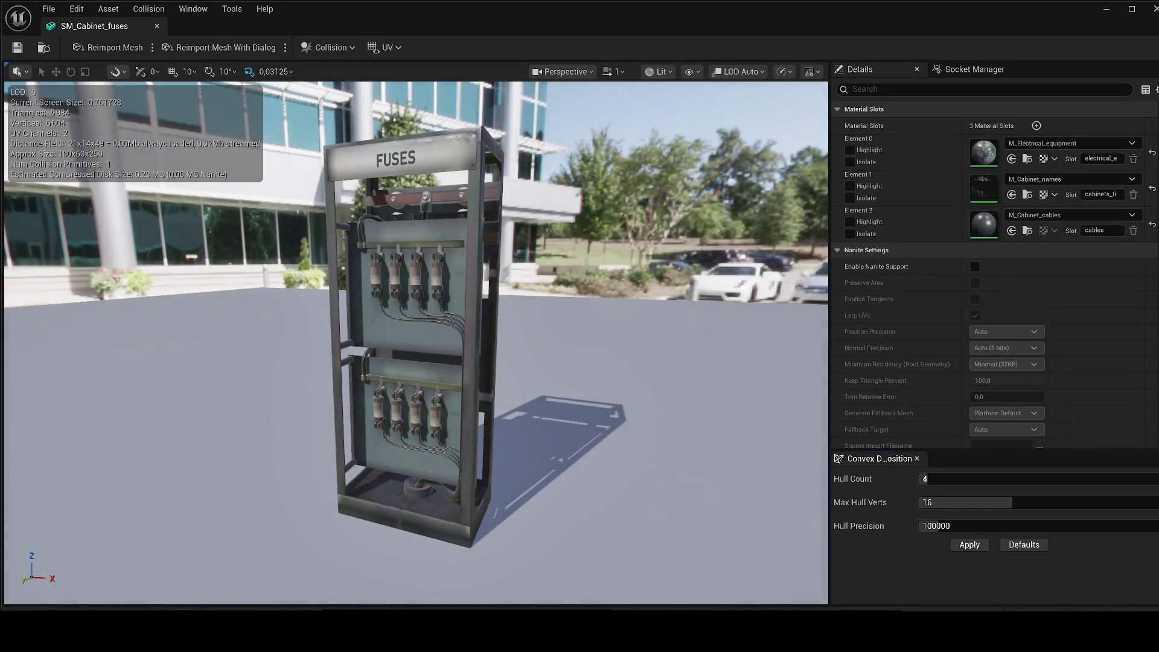
{"action": "mouse_move", "coordinate": [287, 312]}
{"action": "left_mouse_down"}
{"action": "mouse_move", "coordinate": [244, 110]}
{"action": "mouse_move", "coordinate": [282, 129]}
{"action": "mouse_move", "coordinate": [393, 303]}
{"action": "left_mouse_up"}
{"action": "scroll", "coordinate": [254, 160], "scroll_direction": "down", "scroll_amount": 2}
{"action": "scroll", "coordinate": [253, 114], "scroll_direction": "up", "scroll_amount": 1}
Open SM_Cabinet_line_fused from the Content Drawer and zoom in on its fuse box
{"action": "key", "text": "super"}
{"action": "type", "text": "blender"}
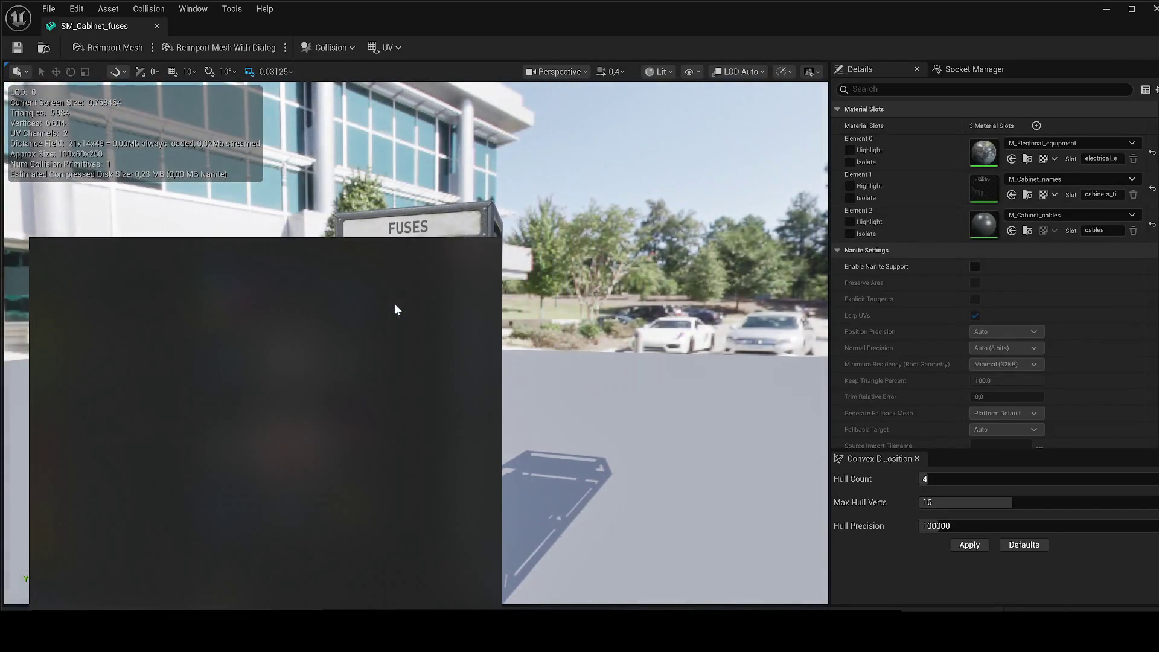
{"action": "left_click", "coordinate": [393, 303]}
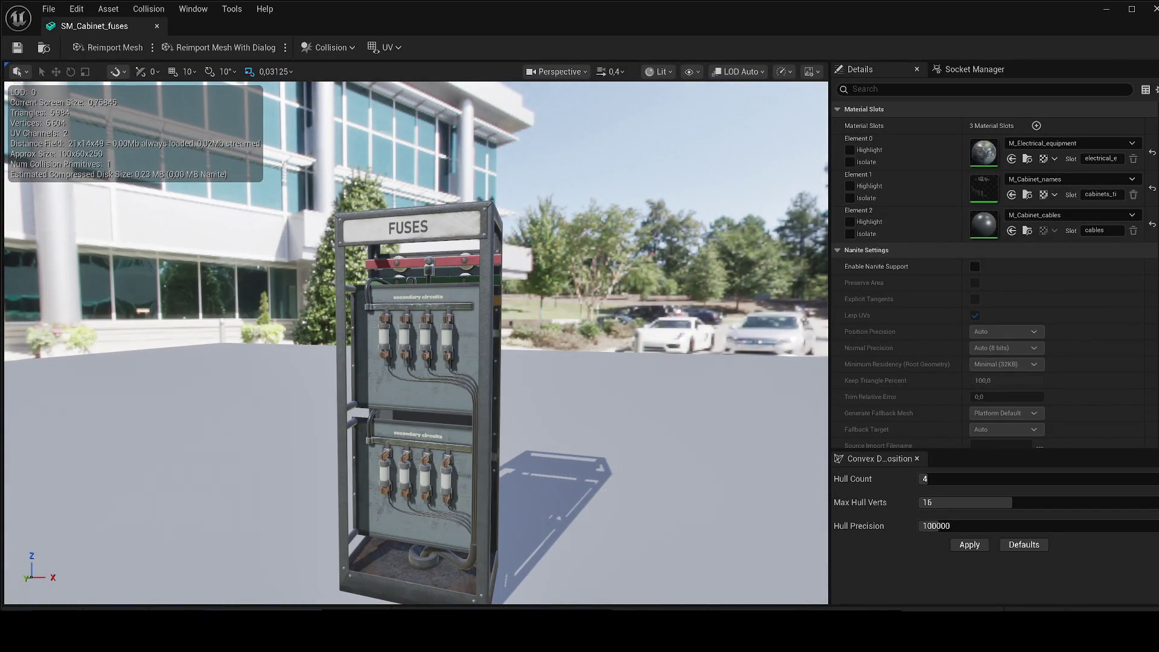
{"action": "key", "text": "ctrl+space"}
{"action": "left_click", "coordinate": [549, 458]}
{"action": "key", "text": "Return"}
{"action": "scroll", "coordinate": [461, 270], "scroll_direction": "up", "scroll_amount": 5}
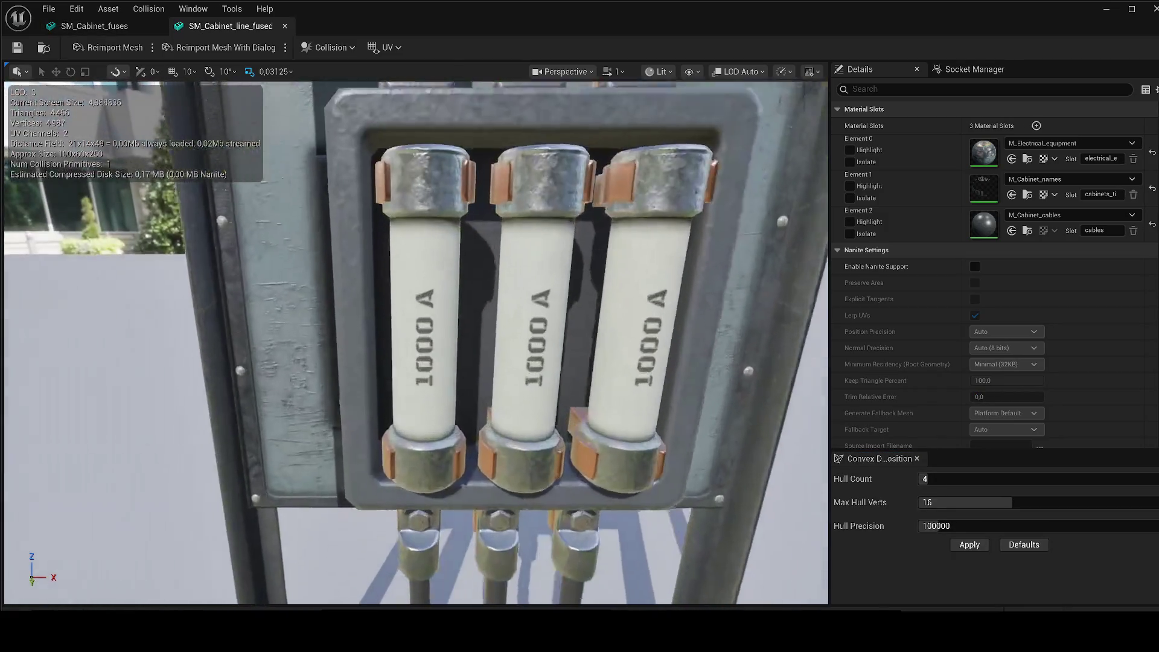
{"action": "scroll", "coordinate": [416, 343], "scroll_direction": "down", "scroll_amount": 2}
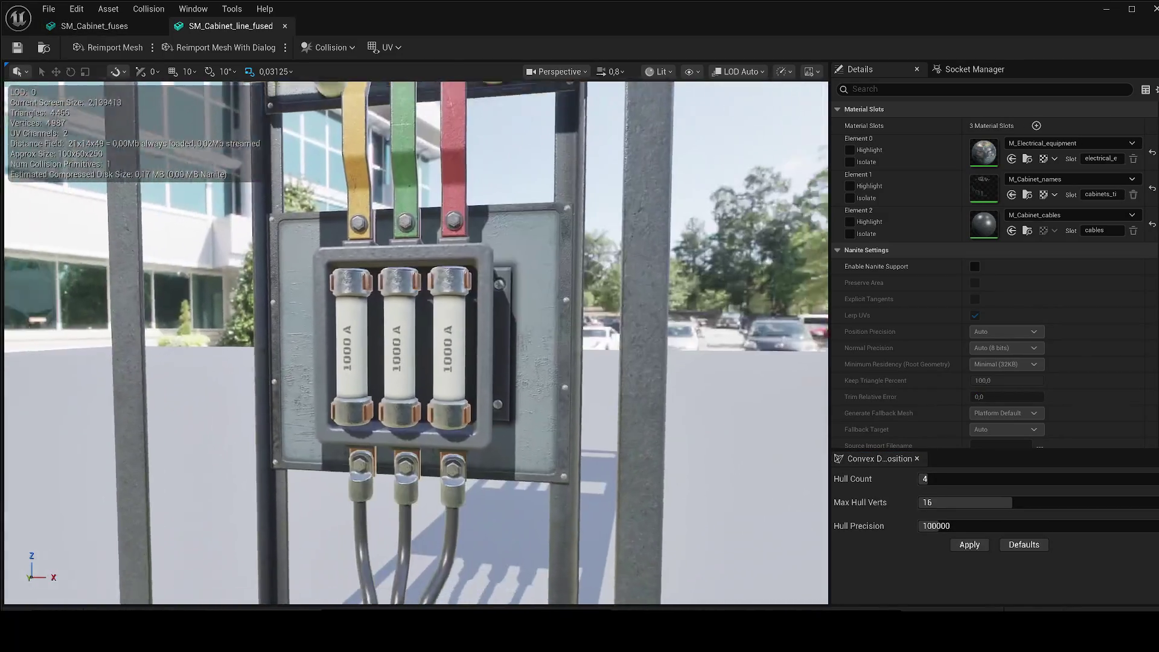
{"action": "left_click_drag", "start_coordinate": [503, 341], "coordinate": [503, 341]}
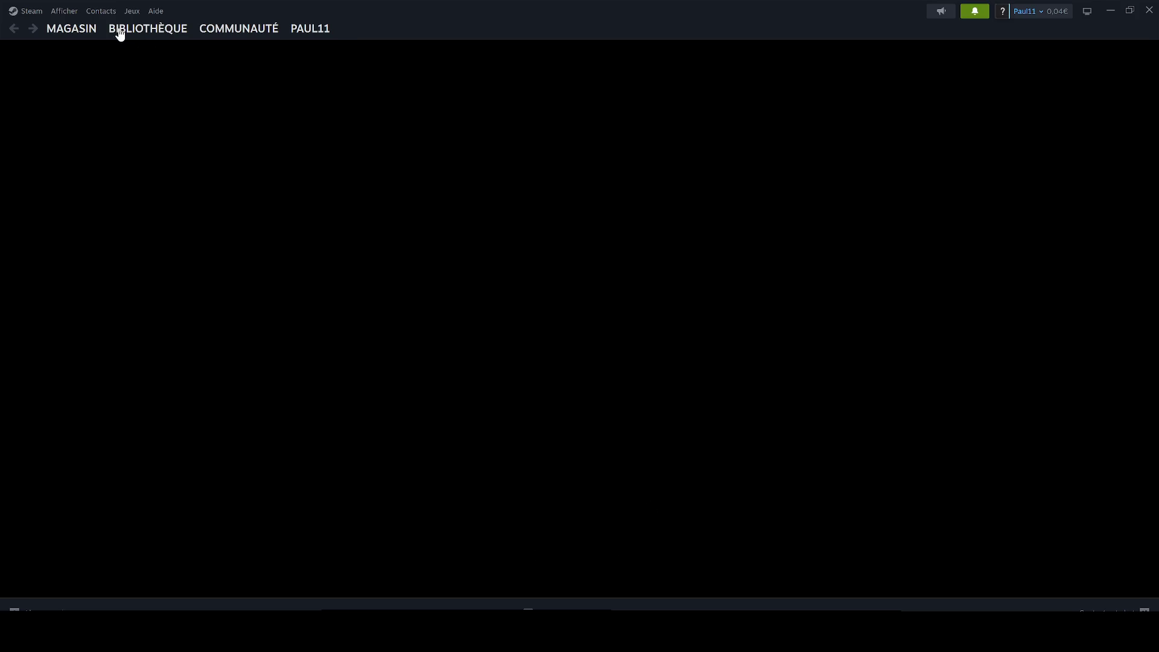
Go to Blender's page in the Steam library
{"action": "mouse_move", "coordinate": [120, 35]}
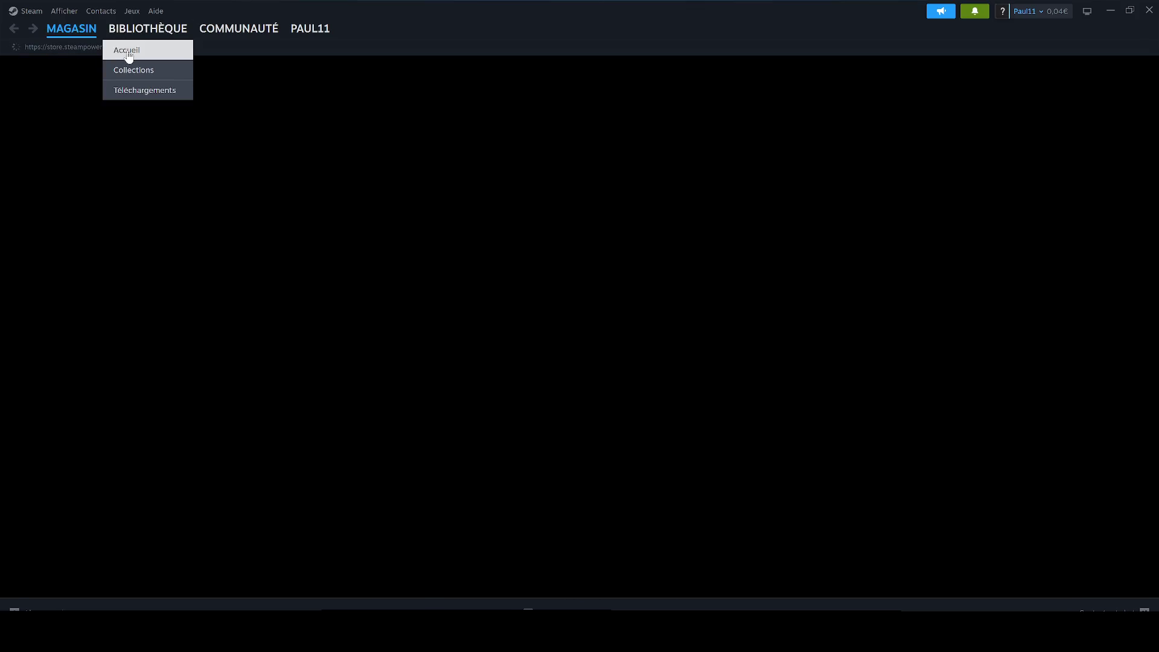
{"action": "left_click", "coordinate": [128, 56]}
{"action": "left_click", "coordinate": [84, 180]}
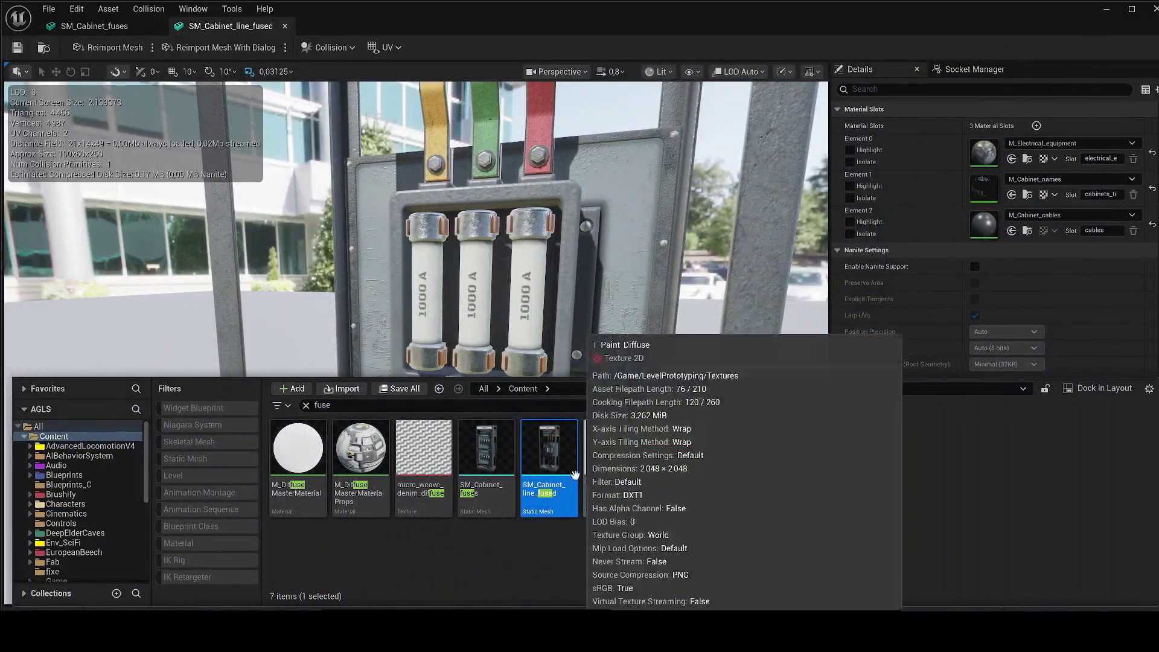
Export SM_Cabinet_line_fused as an FBX into the Downloads folder
{"action": "right_click", "coordinate": [555, 480]}
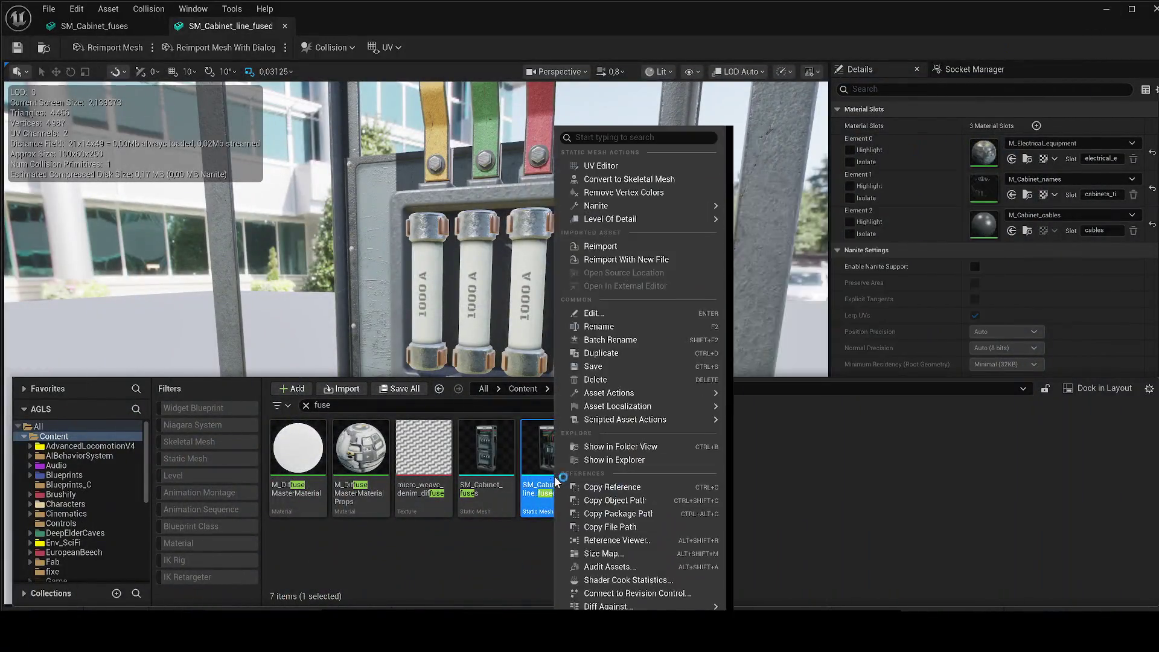
{"action": "left_click", "coordinate": [604, 448]}
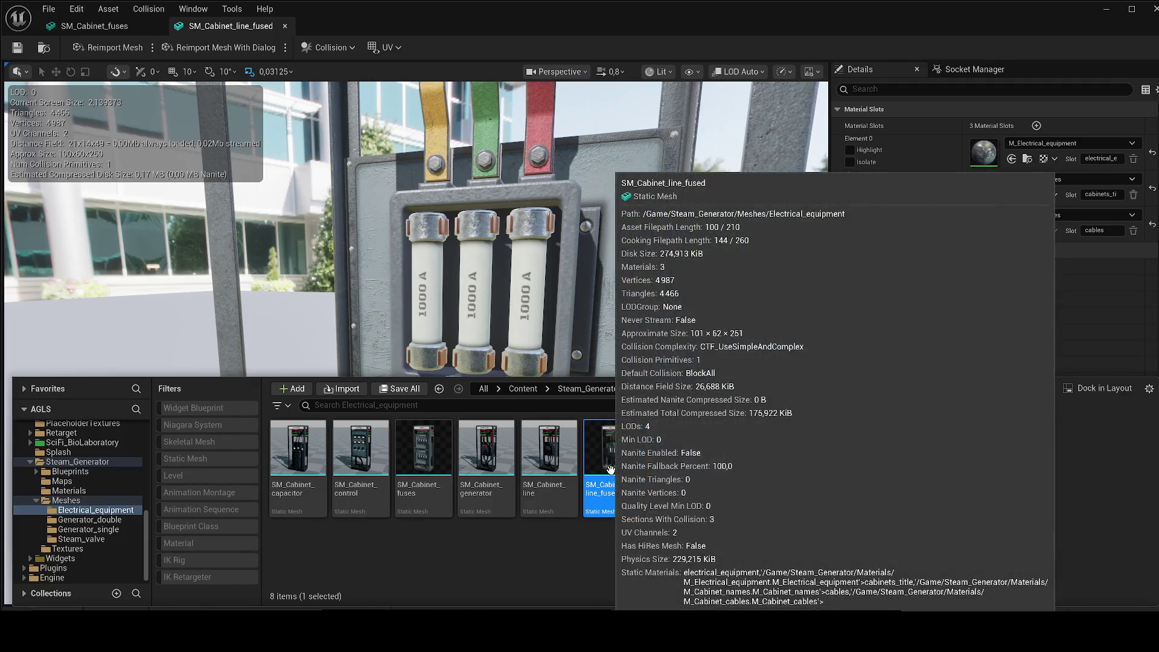
{"action": "right_click", "coordinate": [610, 470]}
{"action": "mouse_move", "coordinate": [694, 395]}
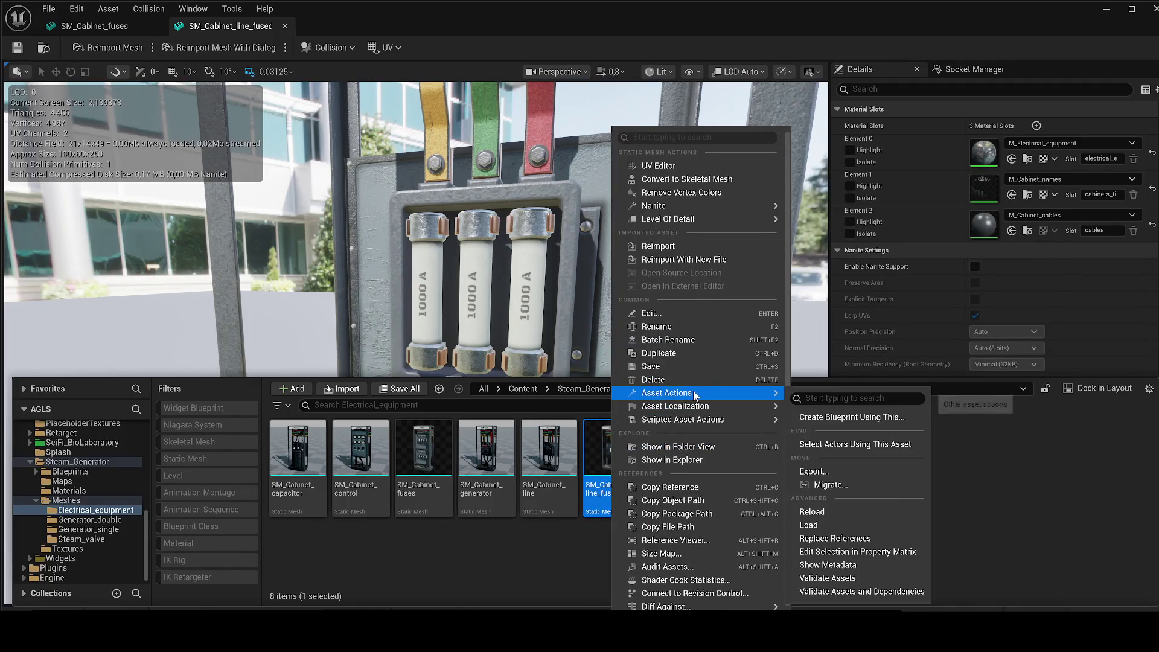
{"action": "left_click", "coordinate": [825, 473]}
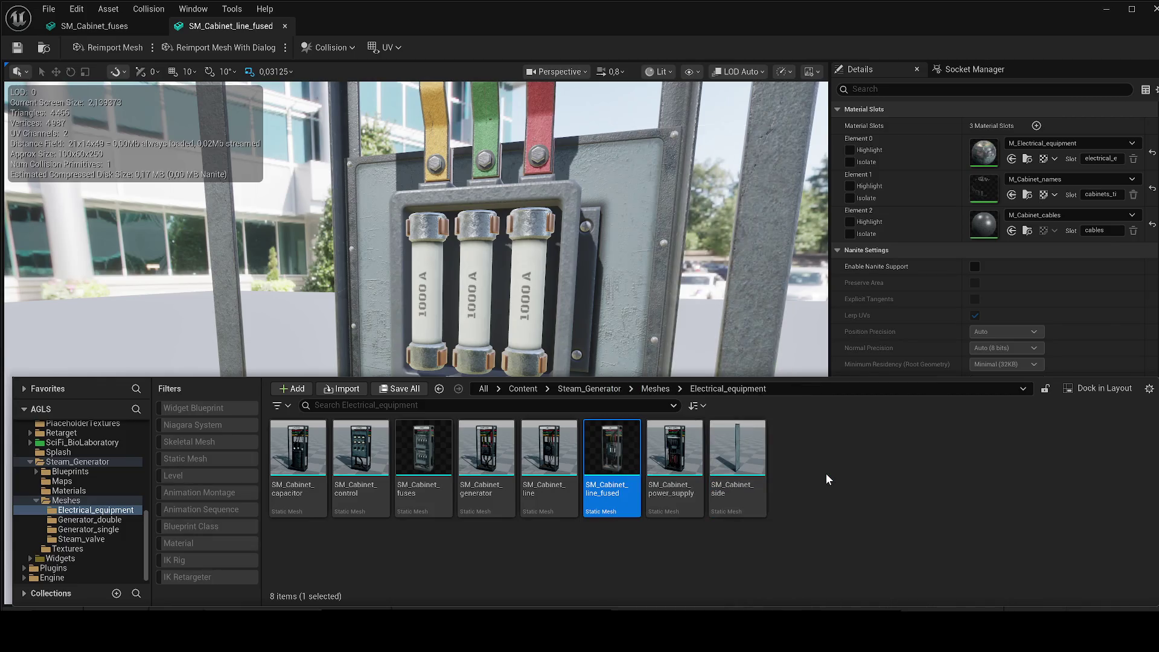
{"action": "left_click", "coordinate": [43, 160]}
{"action": "left_click", "coordinate": [531, 343]}
{"action": "left_click", "coordinate": [643, 447]}
Minimize Unreal's mesh and level editors, close Blender's splash and select all default objects
{"action": "left_click", "coordinate": [1106, 9]}
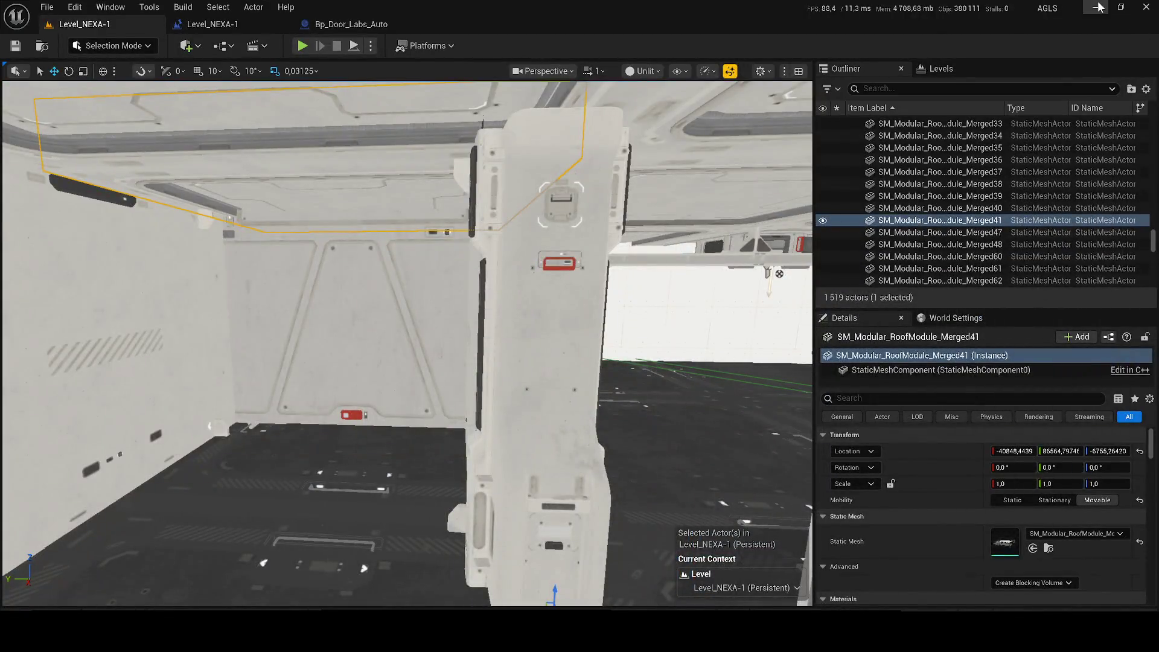
{"action": "left_click", "coordinate": [1103, 10]}
{"action": "left_click", "coordinate": [390, 160]}
{"action": "key", "text": "a"}
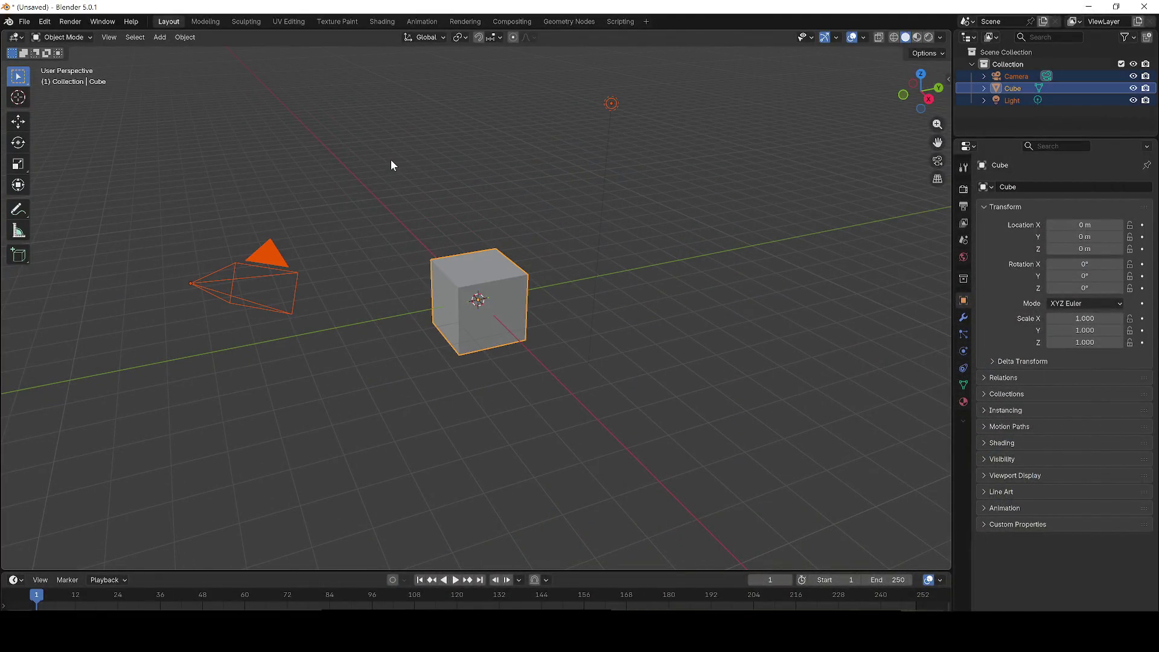
Delete Blender's default camera, cube and light
{"action": "left_click", "coordinate": [446, 380]}
{"action": "key", "text": "a"}
{"action": "key", "text": "Delete"}
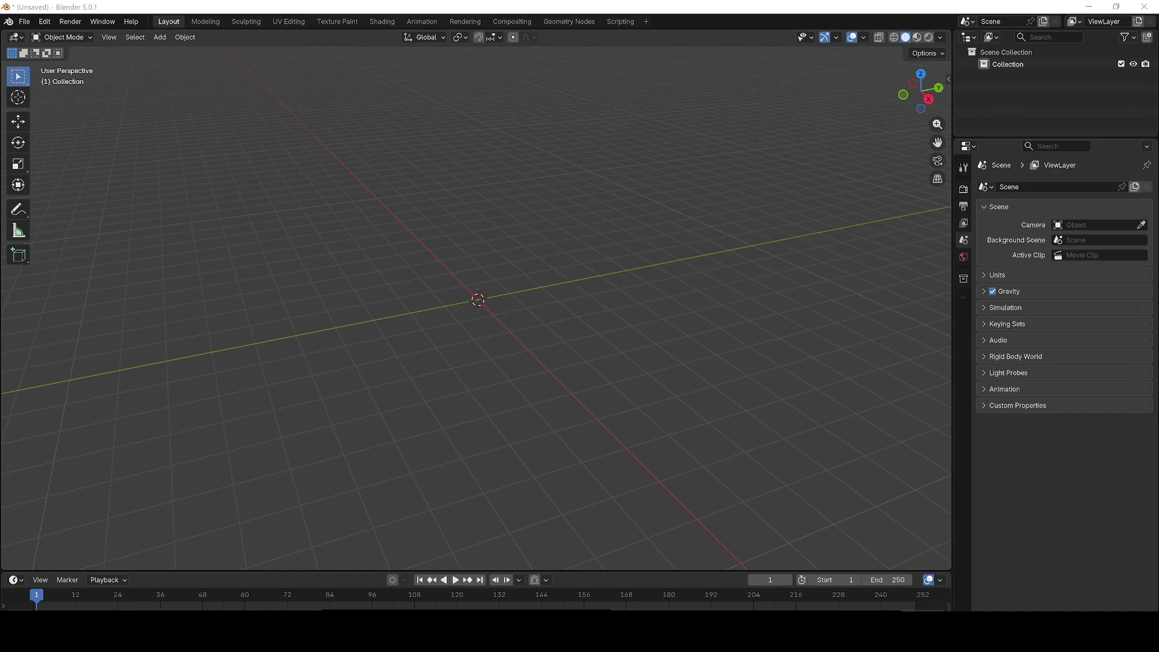
Import the SM_Cabinet_line_fused FBX and delete its UCX collision box
{"action": "left_click", "coordinate": [158, 458]}
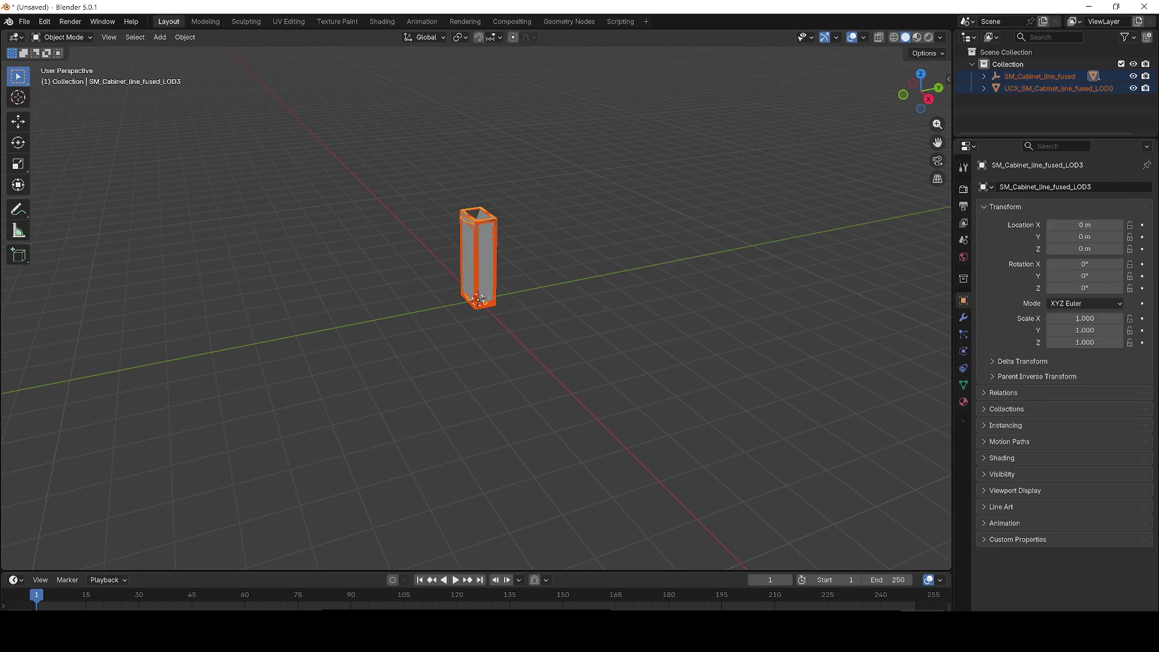
{"action": "scroll", "coordinate": [459, 223], "scroll_direction": "up", "scroll_amount": 7}
{"action": "right_click", "coordinate": [398, 216]}
{"action": "mouse_move", "coordinate": [240, 181]}
{"action": "left_mouse_down"}
{"action": "mouse_move", "coordinate": [205, 160]}
{"action": "mouse_move", "coordinate": [315, 147]}
{"action": "left_mouse_up"}
{"action": "scroll", "coordinate": [320, 181], "scroll_direction": "down", "scroll_amount": 5}
{"action": "scroll", "coordinate": [321, 202], "scroll_direction": "up", "scroll_amount": 2}
{"action": "left_click", "coordinate": [631, 178]}
{"action": "left_click", "coordinate": [455, 227]}
{"action": "key", "text": "Delete"}
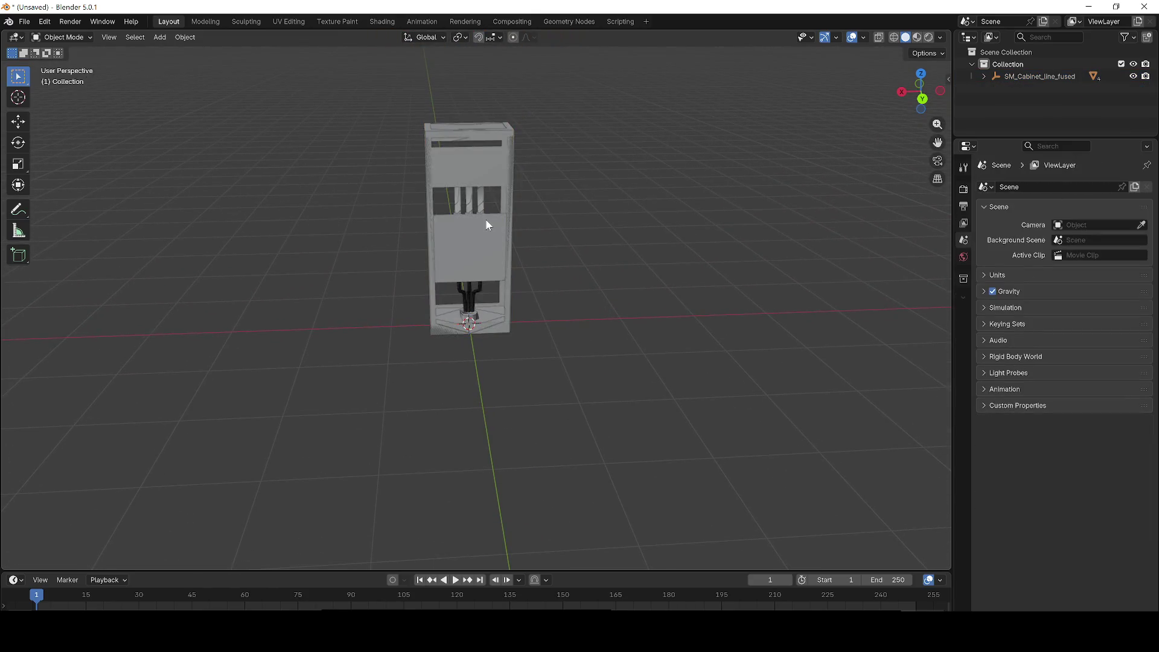
Apply Shade Smooth to the cabinet mesh
{"action": "scroll", "coordinate": [489, 225], "scroll_direction": "up", "scroll_amount": 2}
{"action": "mouse_move", "coordinate": [492, 227]}
{"action": "left_mouse_down"}
{"action": "mouse_move", "coordinate": [620, 228]}
{"action": "mouse_move", "coordinate": [461, 219]}
{"action": "left_mouse_up"}
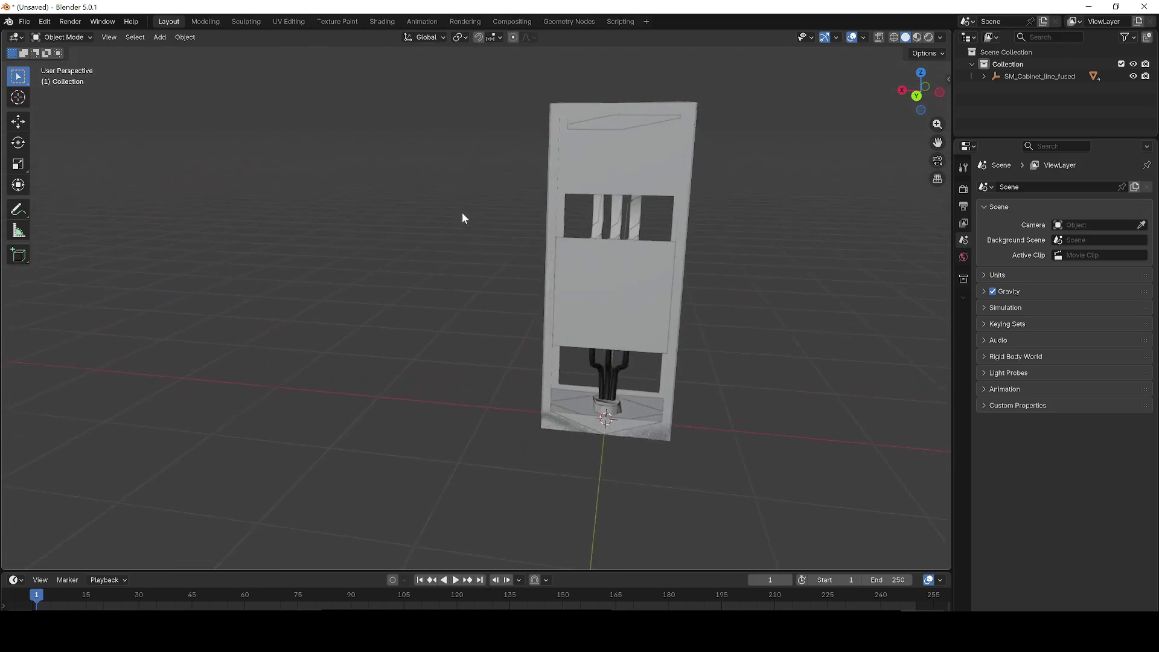
{"action": "right_click", "coordinate": [461, 218]}
{"action": "left_click", "coordinate": [539, 218]}
Orbit and zoom around the smoothed cabinet, then select it
{"action": "left_click_drag", "start_coordinate": [720, 229], "coordinate": [630, 230]}
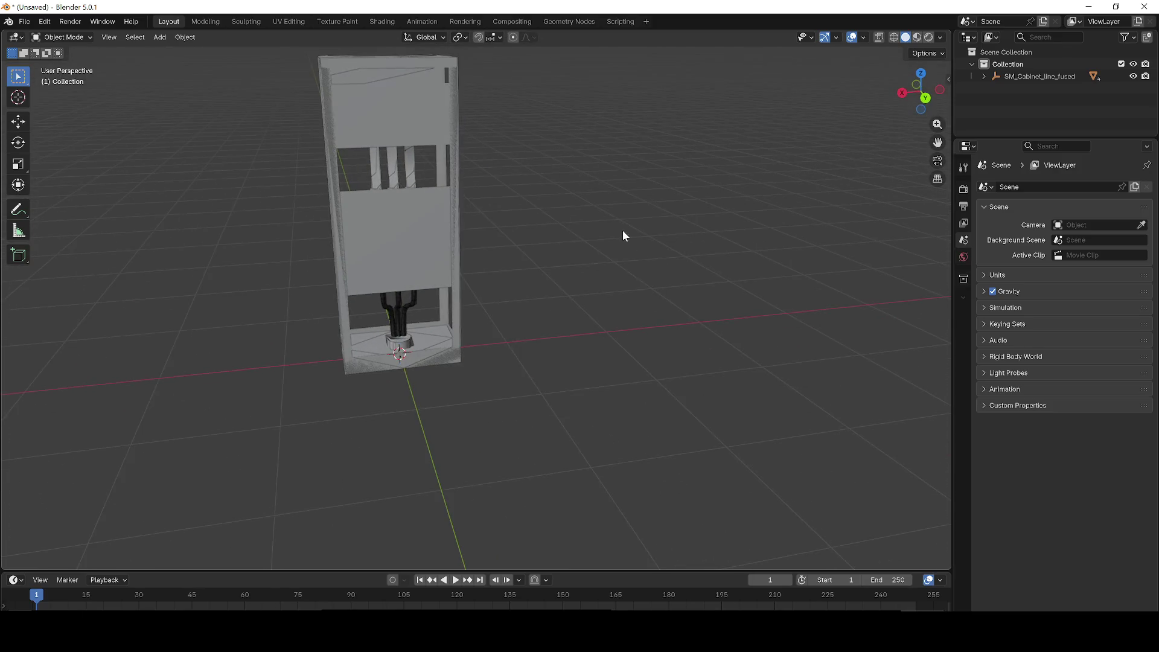
{"action": "right_click", "coordinate": [627, 240]}
{"action": "scroll", "coordinate": [579, 183], "scroll_direction": "down", "scroll_amount": 2}
{"action": "right_click", "coordinate": [546, 215]}
{"action": "left_click", "coordinate": [575, 195]}
{"action": "scroll", "coordinate": [496, 251], "scroll_direction": "down", "scroll_amount": 4}
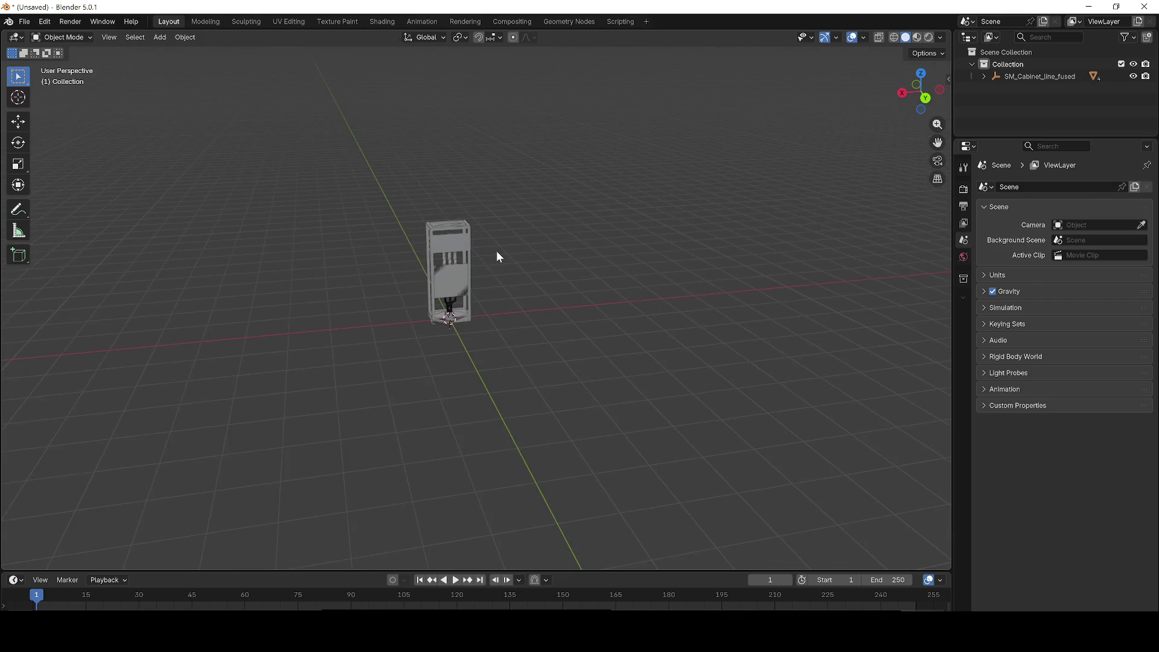
{"action": "scroll", "coordinate": [586, 252], "scroll_direction": "up", "scroll_amount": 4}
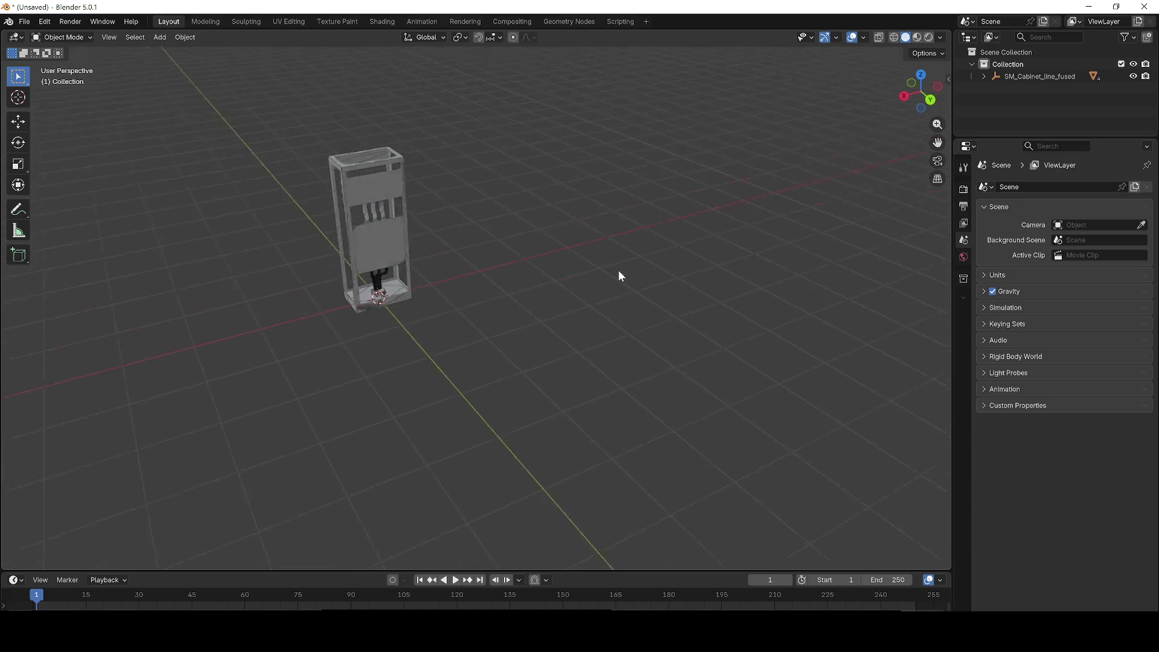
{"action": "scroll", "coordinate": [468, 300], "scroll_direction": "down", "scroll_amount": 2}
{"action": "scroll", "coordinate": [587, 191], "scroll_direction": "left", "scroll_amount": 6}
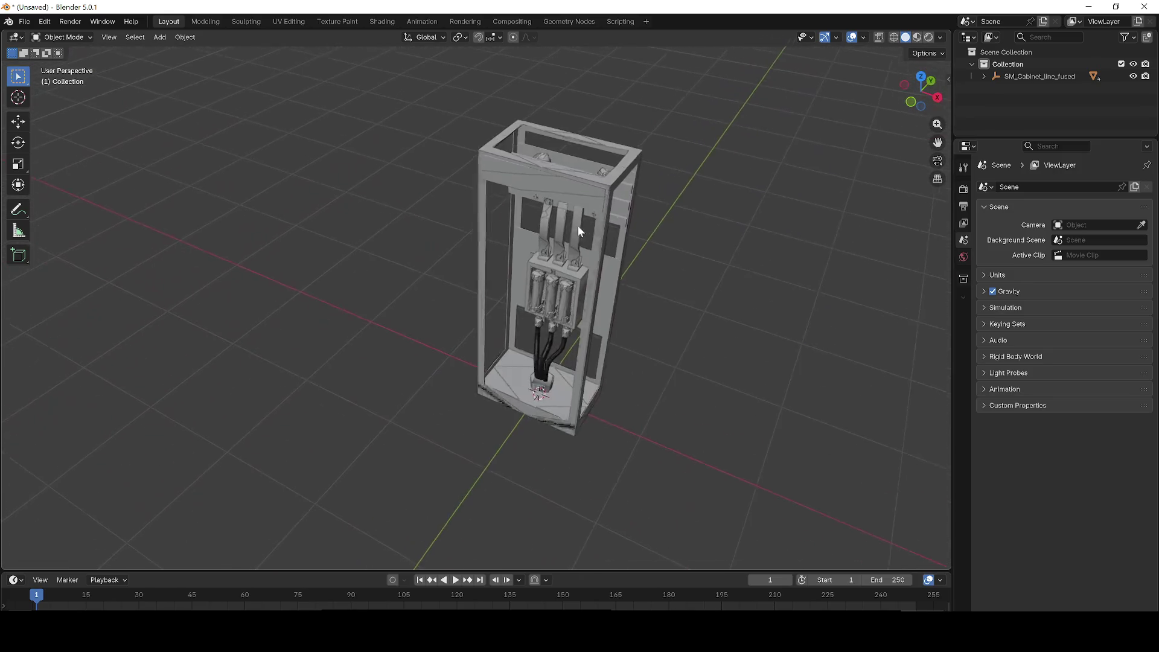
{"action": "scroll", "coordinate": [554, 283], "scroll_direction": "up", "scroll_amount": 6}
{"action": "scroll", "coordinate": [554, 283], "scroll_direction": "down", "scroll_amount": 5}
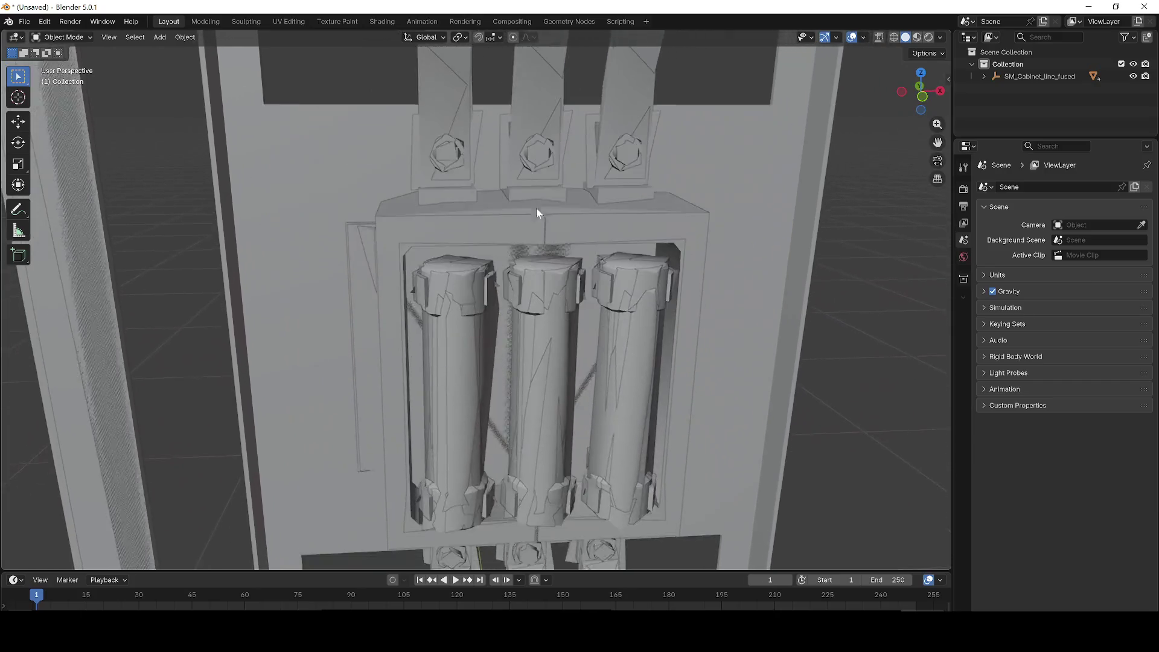
{"action": "scroll", "coordinate": [523, 219], "scroll_direction": "up", "scroll_amount": 2}
{"action": "left_click", "coordinate": [494, 286]}
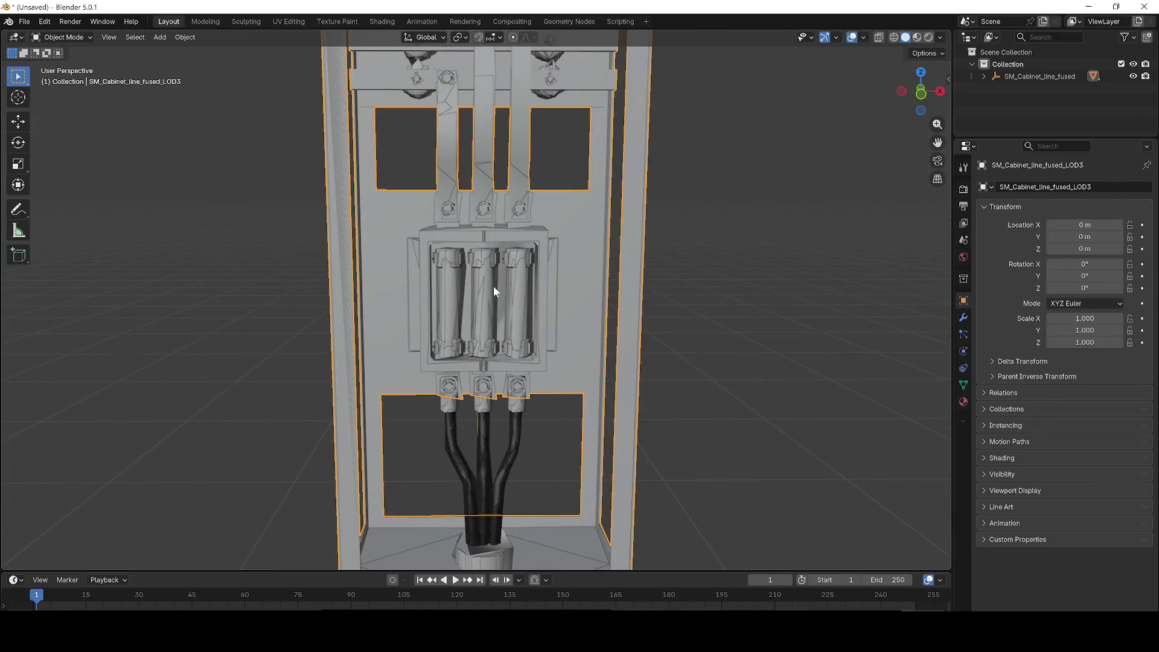
Undo and redo the last actions a few times, keeping the cabinet in the scene
{"action": "key", "text": "ctrl+z"}
{"action": "key", "text": "ctrl+shift+z"}
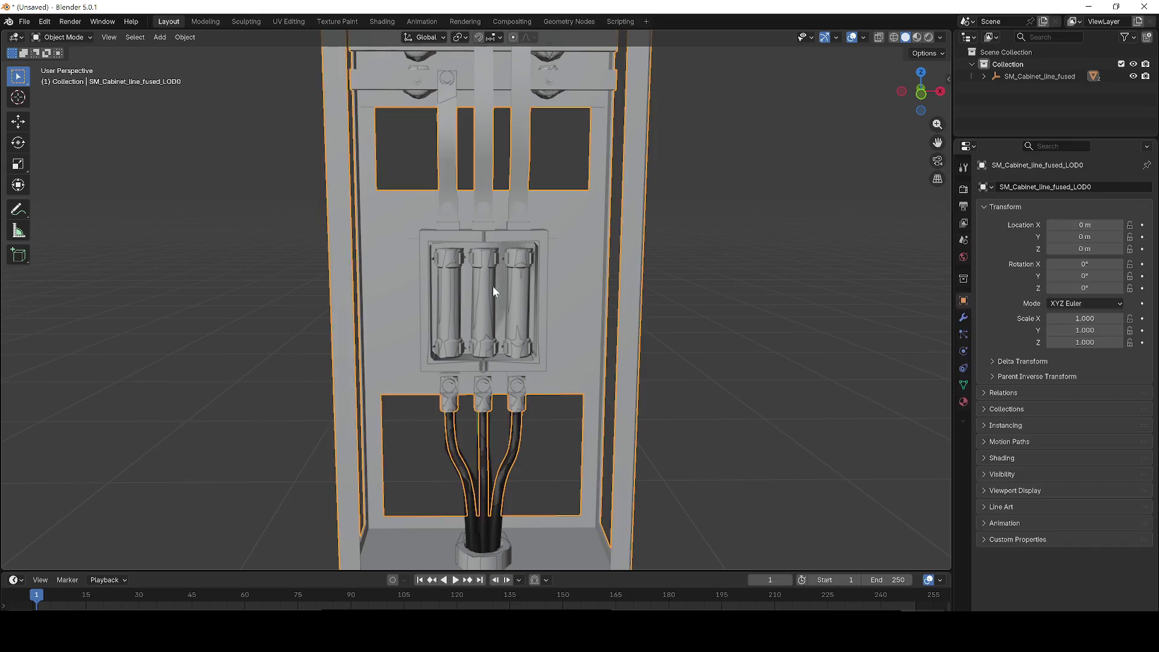
{"action": "key", "text": "ctrl+z"}
{"action": "key", "text": "ctrl+shift+z"}
{"action": "key", "text": "ctrl+z"}
{"action": "key", "text": "ctrl+z"}
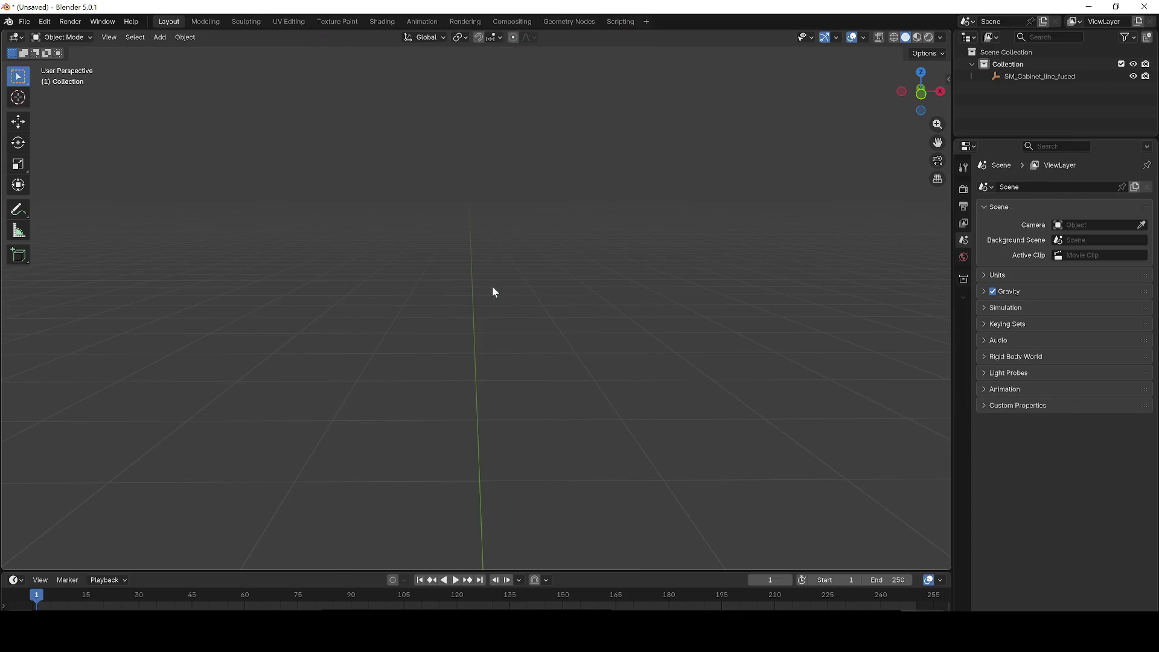
{"action": "key", "text": "ctrl+shift+z"}
Preview Wireframe and Rendered shading, return to Solid, and enter Edit Mode on the cabinet
{"action": "key", "text": "z"}
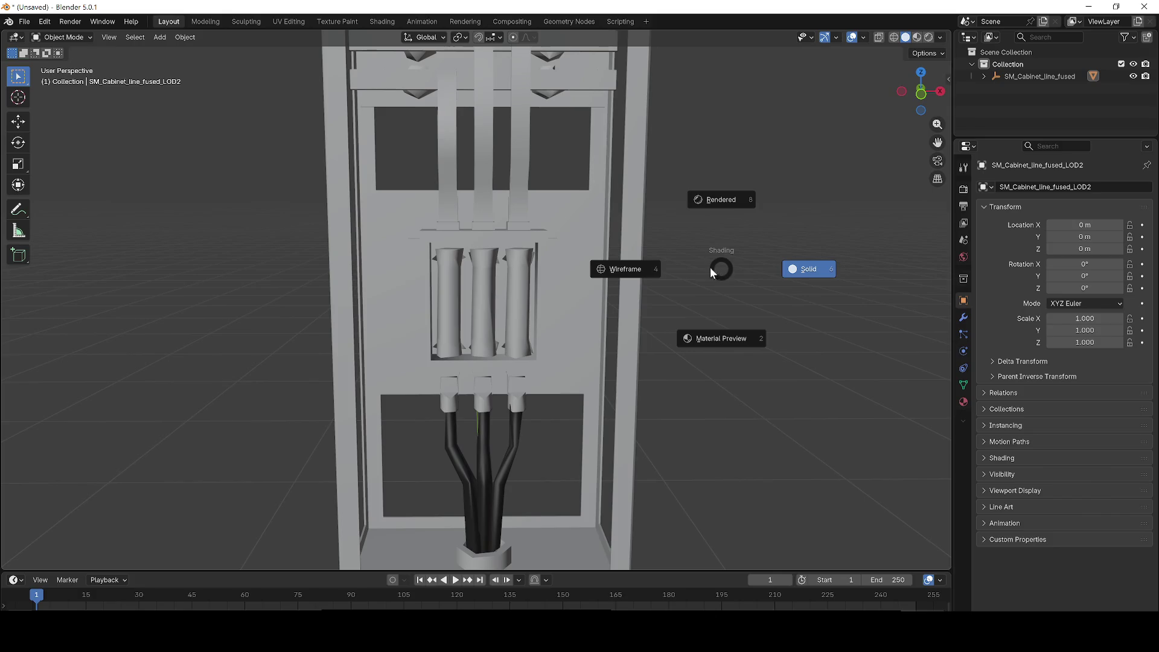
{"action": "left_click", "coordinate": [629, 254]}
{"action": "key", "text": "z"}
{"action": "left_click", "coordinate": [707, 150]}
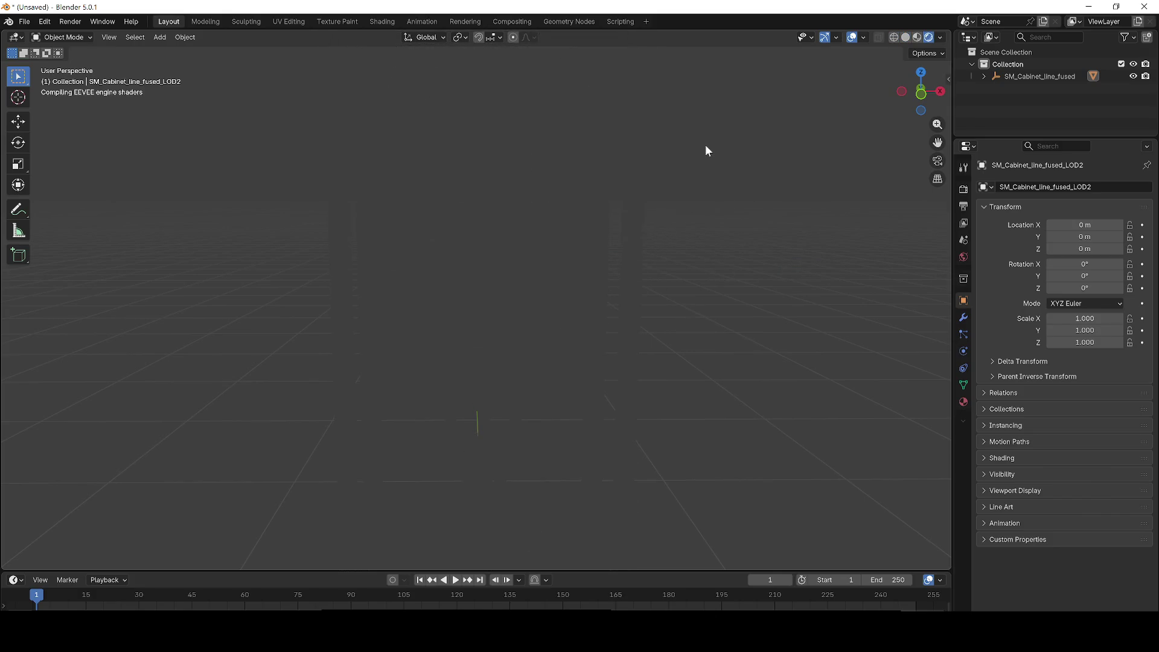
{"action": "scroll", "coordinate": [707, 172], "scroll_direction": "up", "scroll_amount": 2}
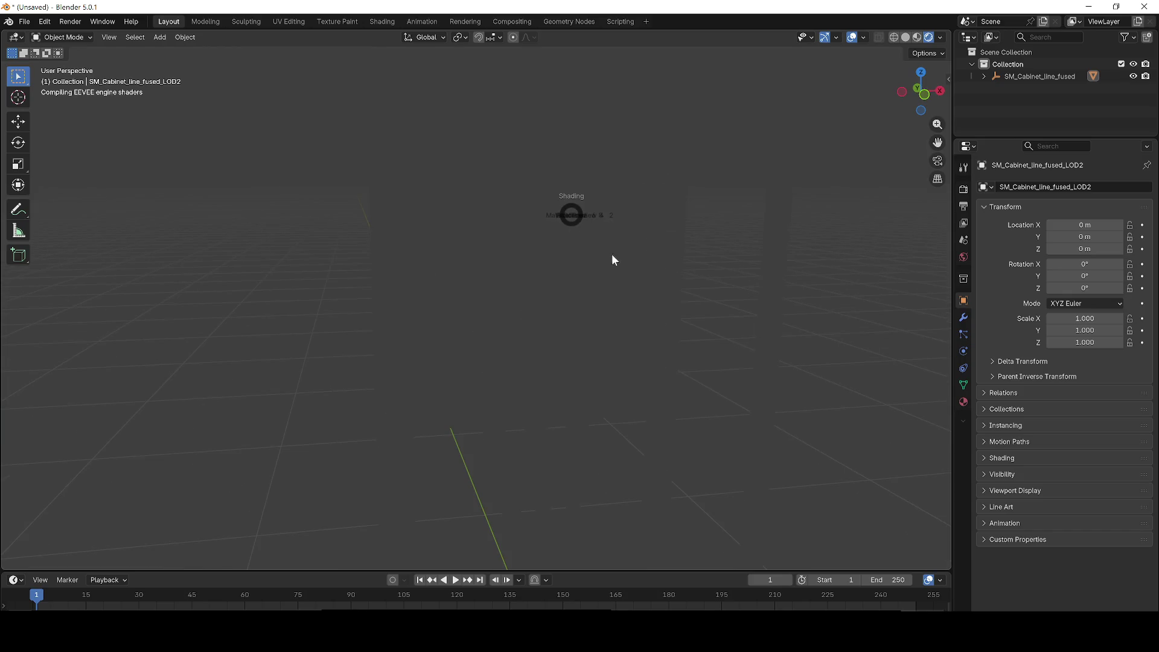
{"action": "key", "text": "z"}
{"action": "key", "text": "z"}
{"action": "left_click", "coordinate": [700, 292]}
{"action": "key", "text": "z"}
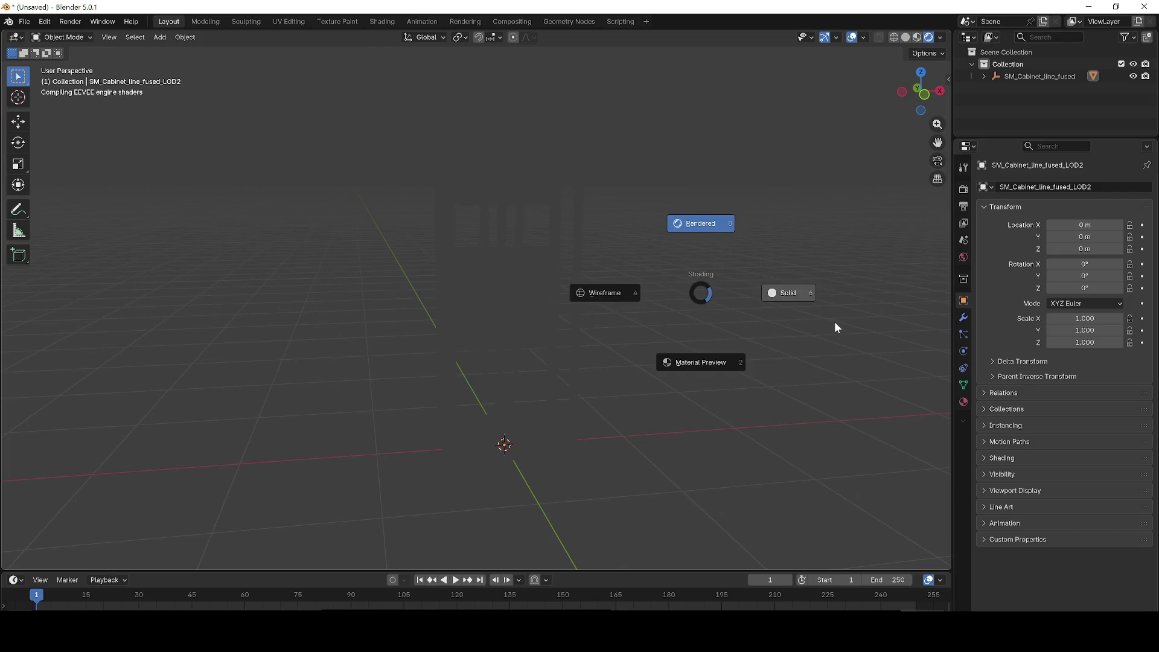
{"action": "left_click", "coordinate": [834, 322]}
{"action": "scroll", "coordinate": [632, 293], "scroll_direction": "up", "scroll_amount": 5}
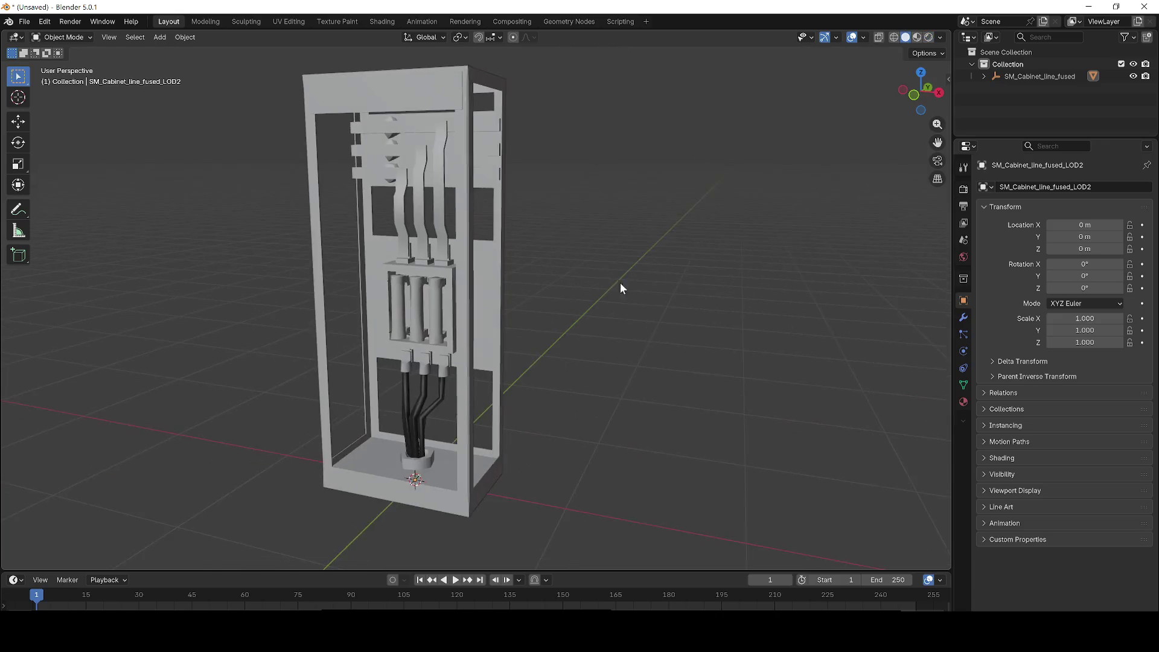
{"action": "key", "text": "Tab"}
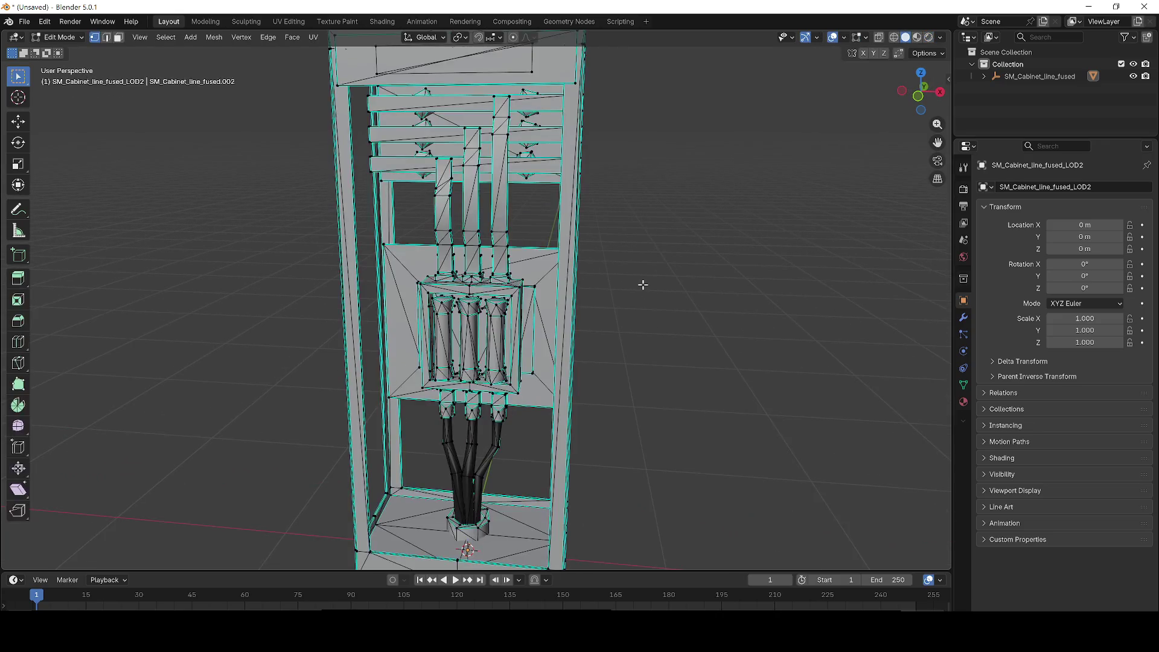
Delete the cabinet's upper, lower and top geometry
{"action": "scroll", "coordinate": [643, 284], "scroll_direction": "down", "scroll_amount": 4}
{"action": "mouse_move", "coordinate": [358, 103]}
{"action": "left_mouse_down"}
{"action": "mouse_move", "coordinate": [662, 212]}
{"action": "mouse_move", "coordinate": [682, 278]}
{"action": "left_mouse_up"}
{"action": "key", "text": "x"}
{"action": "left_click", "coordinate": [682, 278]}
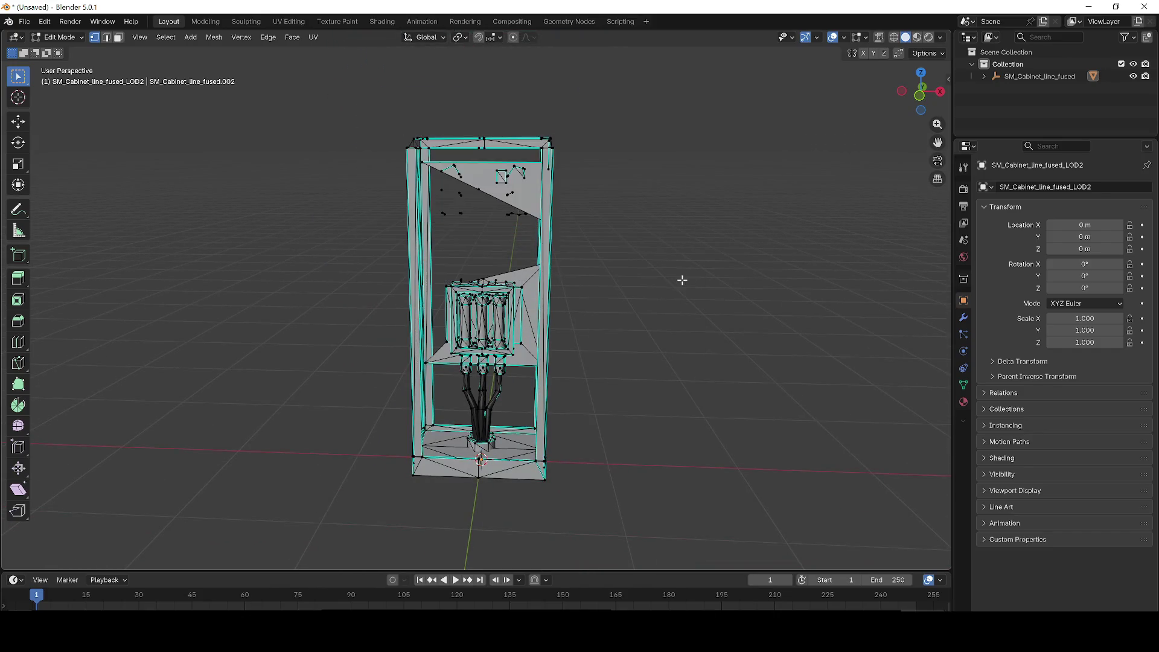
{"action": "left_click_drag", "start_coordinate": [595, 502], "coordinate": [341, 349]}
{"action": "key", "text": "x"}
{"action": "left_click", "coordinate": [341, 349]}
{"action": "left_click_drag", "start_coordinate": [409, 91], "coordinate": [628, 211]}
{"action": "key", "text": "x"}
{"action": "left_click", "coordinate": [647, 251]}
Remove the cabinet frame's right, top and left edge lines
{"action": "left_click_drag", "start_coordinate": [576, 438], "coordinate": [530, 148]}
{"action": "key", "text": "x"}
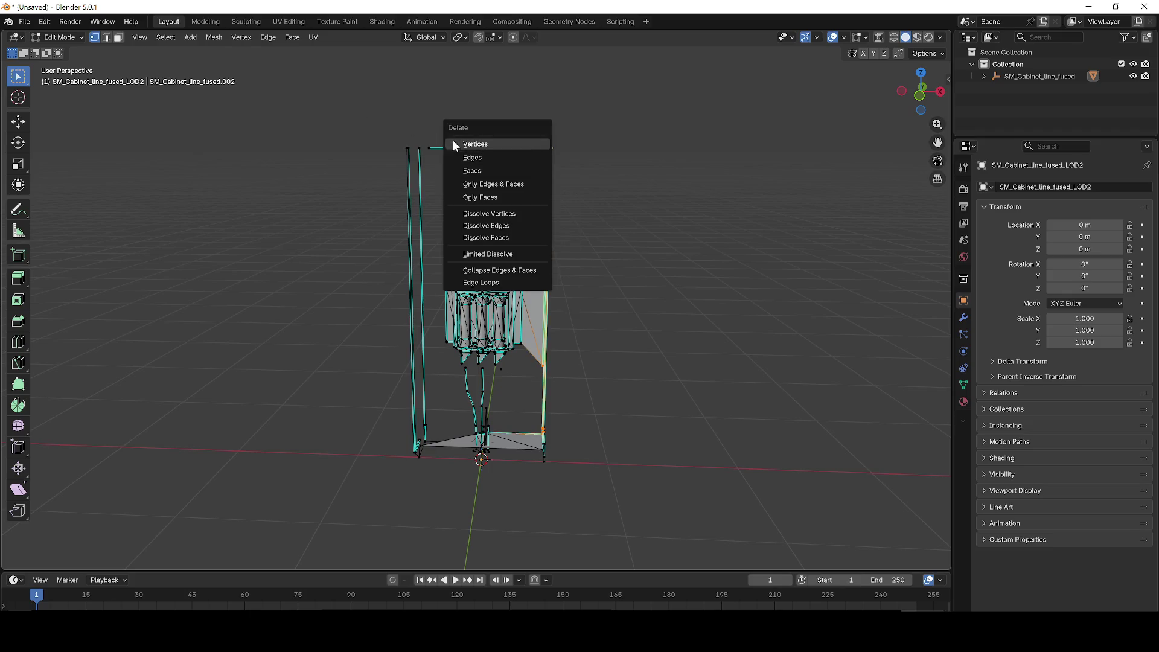
{"action": "left_click", "coordinate": [475, 144]}
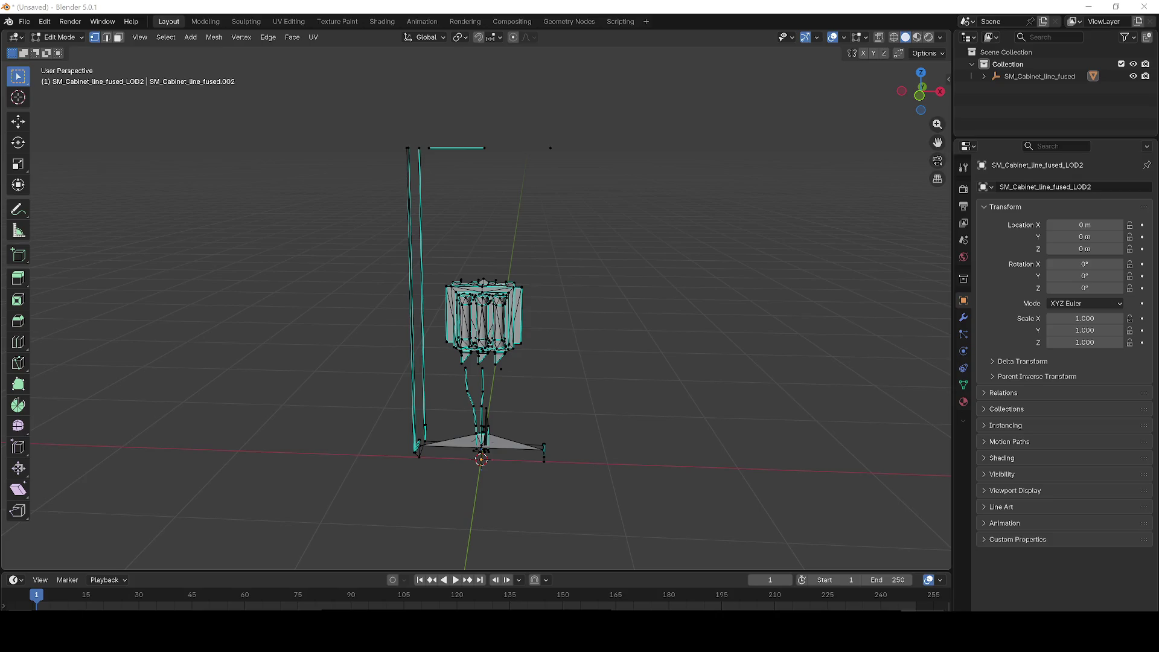
{"action": "mouse_move", "coordinate": [405, 117]}
{"action": "left_mouse_down"}
{"action": "mouse_move", "coordinate": [517, 176]}
{"action": "mouse_move", "coordinate": [613, 191]}
{"action": "left_mouse_up"}
{"action": "key", "text": "x"}
{"action": "left_click", "coordinate": [611, 192]}
{"action": "left_click_drag", "start_coordinate": [382, 116], "coordinate": [522, 187]}
{"action": "key", "text": "x"}
{"action": "left_click", "coordinate": [522, 186]}
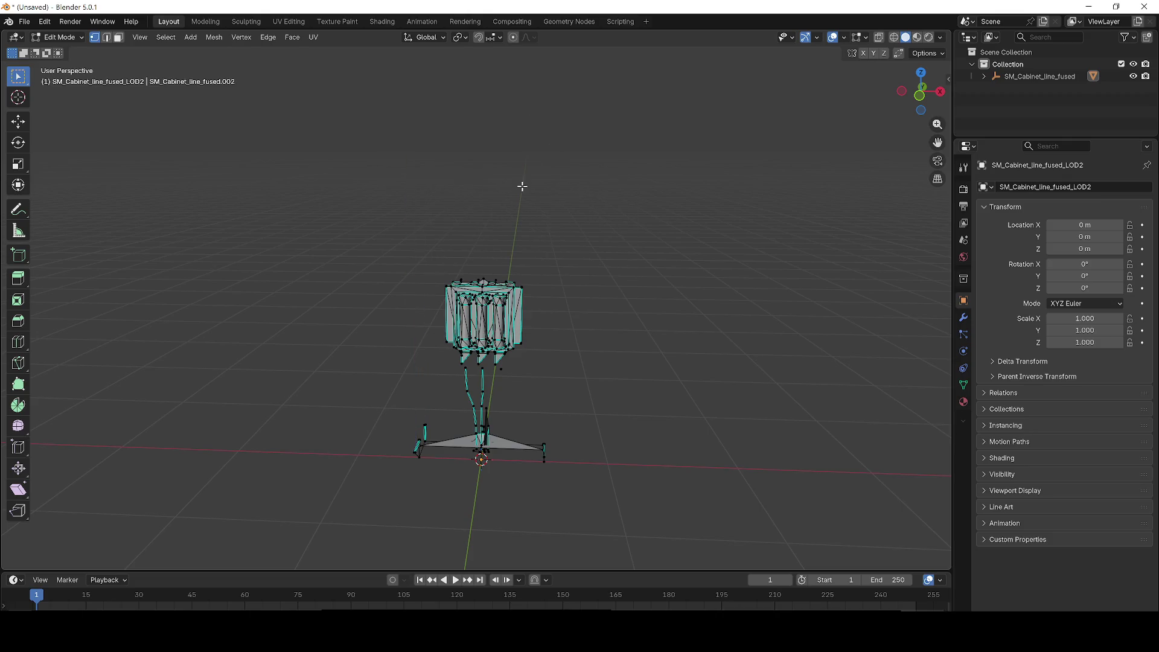
Delete the lower stand and the leftover geometry beside the fuses
{"action": "left_click_drag", "start_coordinate": [600, 501], "coordinate": [368, 365]}
{"action": "key", "text": "x"}
{"action": "left_click", "coordinate": [368, 364]}
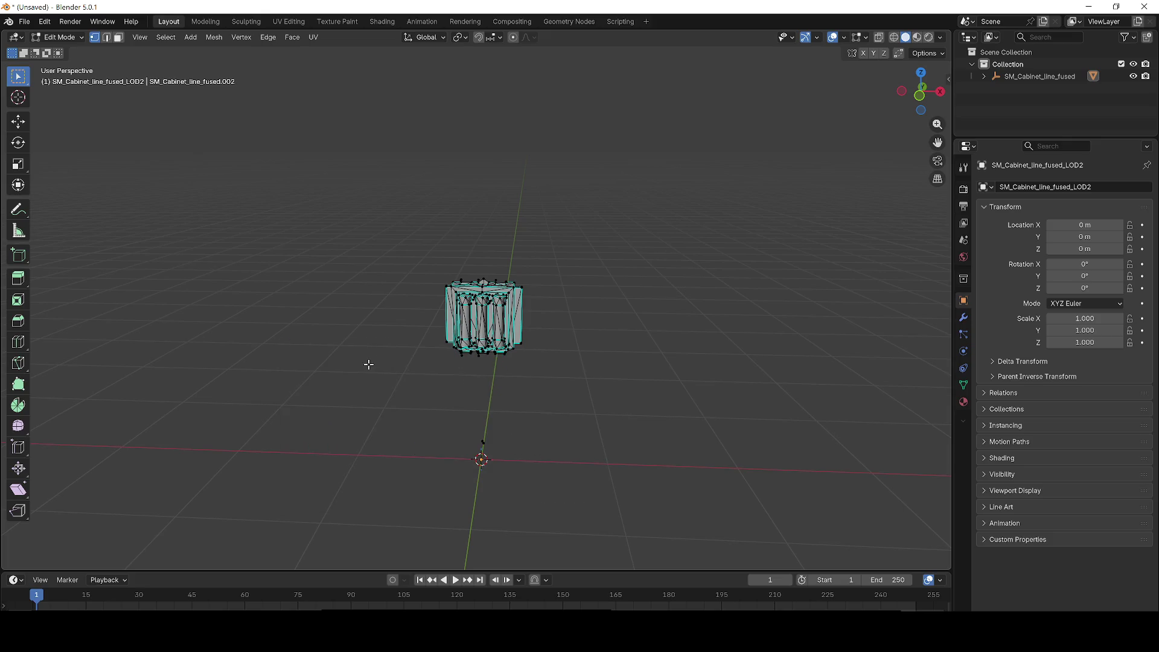
{"action": "scroll", "coordinate": [498, 359], "scroll_direction": "up", "scroll_amount": 4}
{"action": "scroll", "coordinate": [499, 359], "scroll_direction": "up", "scroll_amount": 2}
{"action": "mouse_move", "coordinate": [499, 358]}
{"action": "left_mouse_down"}
{"action": "mouse_move", "coordinate": [683, 337]}
{"action": "mouse_move", "coordinate": [452, 357]}
{"action": "mouse_move", "coordinate": [492, 309]}
{"action": "mouse_move", "coordinate": [450, 238]}
{"action": "mouse_move", "coordinate": [422, 224]}
{"action": "mouse_move", "coordinate": [517, 380]}
{"action": "left_mouse_up"}
{"action": "key", "text": "x"}
{"action": "left_click", "coordinate": [535, 381]}
{"action": "mouse_move", "coordinate": [419, 160]}
{"action": "left_mouse_down"}
{"action": "mouse_move", "coordinate": [535, 370]}
{"action": "mouse_move", "coordinate": [434, 377]}
{"action": "left_mouse_up"}
{"action": "key", "text": "x"}
{"action": "left_click", "coordinate": [517, 370]}
Delete the outer frame around the fuses and the bottom edge beneath them
{"action": "mouse_move", "coordinate": [312, 138]}
{"action": "left_mouse_down"}
{"action": "mouse_move", "coordinate": [603, 240]}
{"action": "mouse_move", "coordinate": [596, 225]}
{"action": "left_mouse_up"}
{"action": "key", "text": "x"}
{"action": "left_click", "coordinate": [596, 226]}
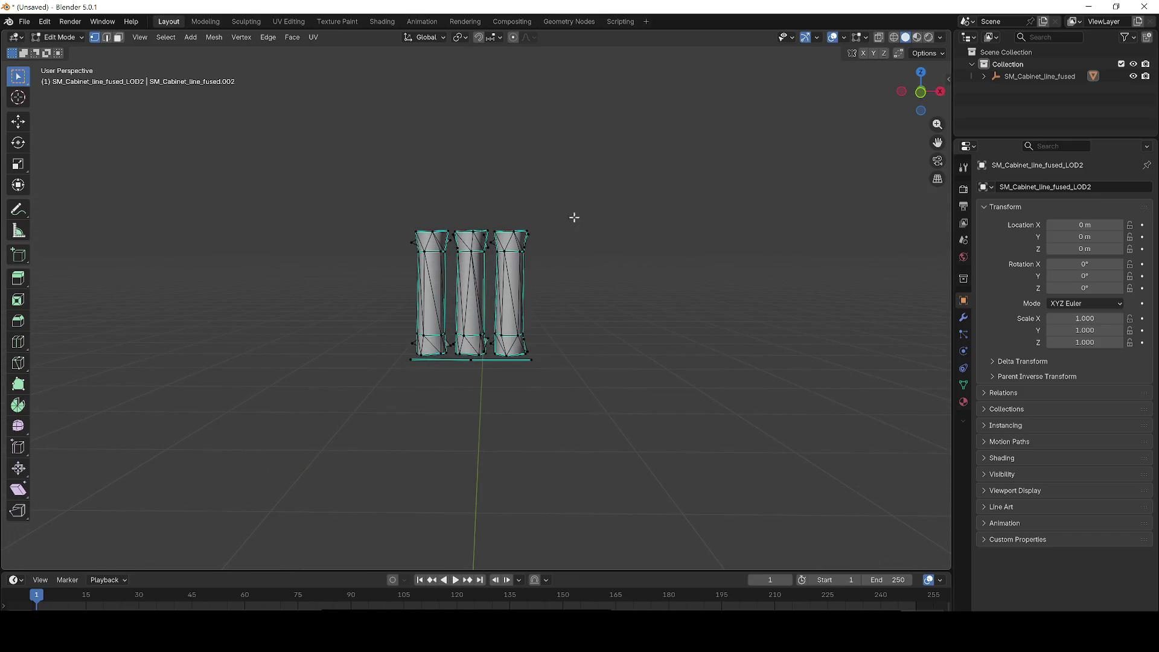
{"action": "scroll", "coordinate": [511, 362], "scroll_direction": "up", "scroll_amount": 2}
{"action": "left_click_drag", "start_coordinate": [380, 371], "coordinate": [380, 371]}
{"action": "key", "text": "x"}
{"action": "left_click", "coordinate": [382, 373]}
Delete the two right fuse pillars and remaining stray vertices, leaving one fuse
{"action": "mouse_move", "coordinate": [622, 413]}
{"action": "left_mouse_down"}
{"action": "mouse_move", "coordinate": [481, 182]}
{"action": "mouse_move", "coordinate": [444, 182]}
{"action": "mouse_move", "coordinate": [477, 199]}
{"action": "mouse_move", "coordinate": [604, 366]}
{"action": "mouse_move", "coordinate": [471, 219]}
{"action": "mouse_move", "coordinate": [437, 204]}
{"action": "mouse_move", "coordinate": [718, 227]}
{"action": "left_mouse_up"}
{"action": "key", "text": "x"}
{"action": "left_click", "coordinate": [445, 186]}
{"action": "key", "text": "x"}
{"action": "left_click", "coordinate": [613, 371]}
{"action": "key", "text": "x"}
{"action": "left_click", "coordinate": [450, 211]}
{"action": "key", "text": "x"}
{"action": "left_click", "coordinate": [437, 205]}
Center the fuse pillar and delete the loose edges beside its top
{"action": "scroll", "coordinate": [662, 187], "scroll_direction": "up", "scroll_amount": 3}
{"action": "mouse_move", "coordinate": [662, 186]}
{"action": "left_mouse_down"}
{"action": "mouse_move", "coordinate": [459, 241]}
{"action": "mouse_move", "coordinate": [324, 244]}
{"action": "mouse_move", "coordinate": [531, 255]}
{"action": "left_mouse_up"}
{"action": "scroll", "coordinate": [324, 244], "scroll_direction": "up", "scroll_amount": 4}
{"action": "right_click", "coordinate": [236, 226]}
{"action": "left_click_drag", "start_coordinate": [233, 226], "coordinate": [126, 210]}
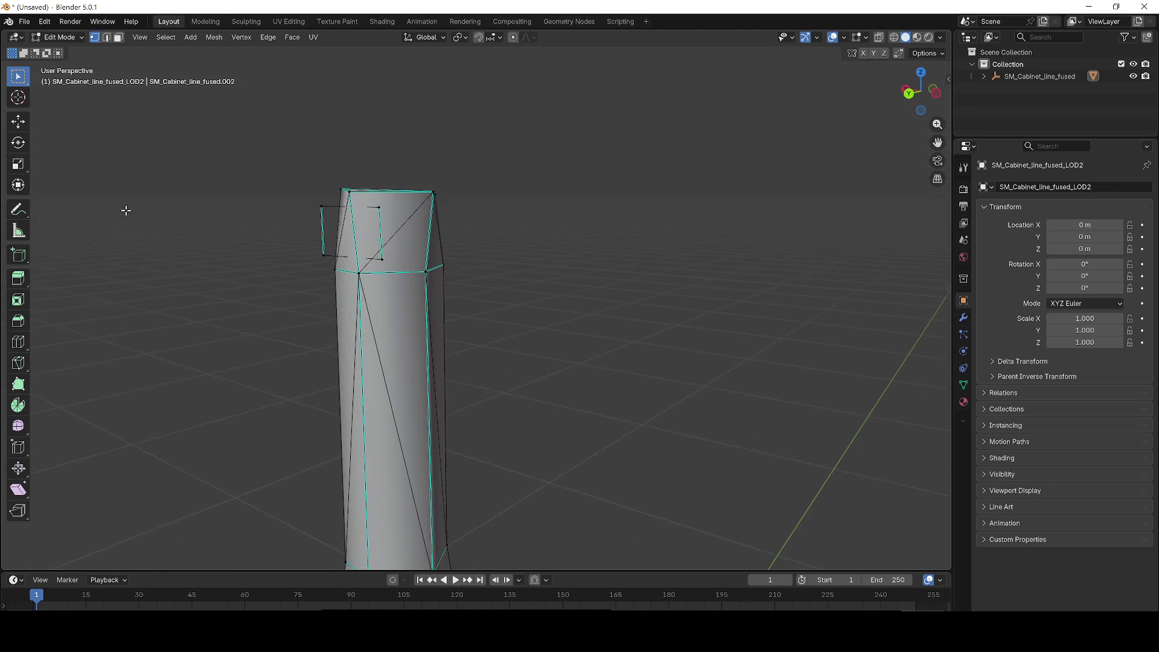
{"action": "scroll", "coordinate": [126, 210], "scroll_direction": "up", "scroll_amount": 1}
{"action": "left_click_drag", "start_coordinate": [235, 160], "coordinate": [284, 256]}
{"action": "key", "text": "x"}
{"action": "left_click", "coordinate": [284, 255]}
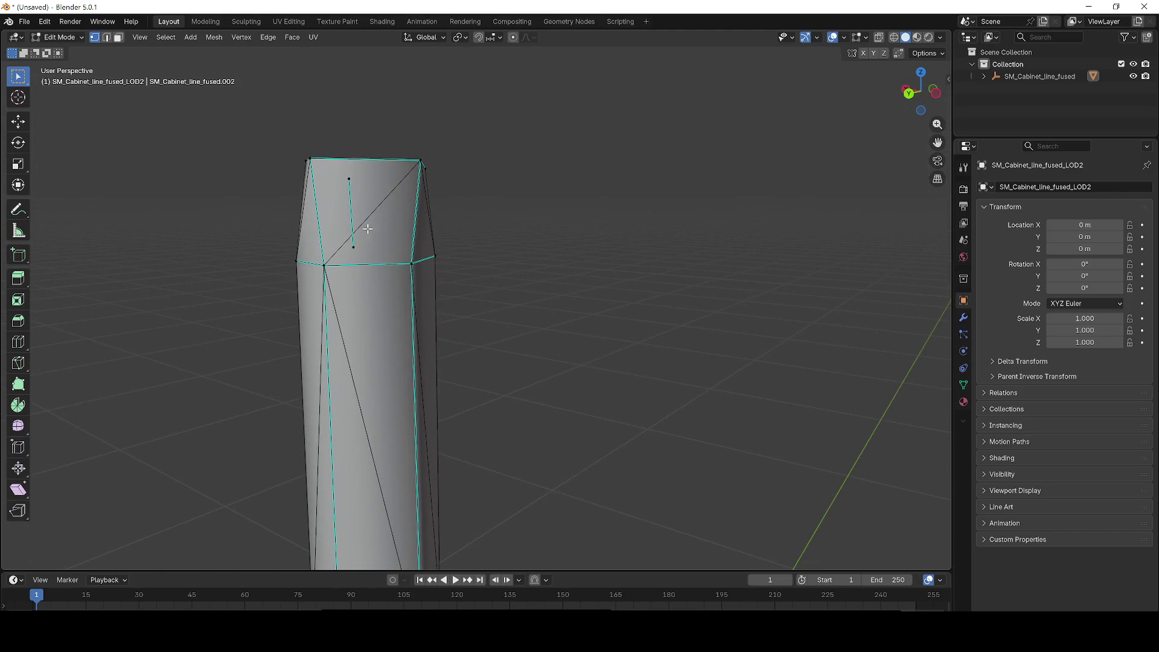
Delete the stray lower vertex and the lone leftover top vertex of the loose edge
{"action": "left_click", "coordinate": [353, 247]}
{"action": "key", "text": "x"}
{"action": "left_click", "coordinate": [350, 247]}
{"action": "key", "text": "x"}
{"action": "left_click", "coordinate": [348, 184]}
Remove the protruding flap vertex and the stray vertex at the pillar's base
{"action": "mouse_move", "coordinate": [459, 211]}
{"action": "left_mouse_down"}
{"action": "mouse_move", "coordinate": [480, 185]}
{"action": "mouse_move", "coordinate": [457, 189]}
{"action": "mouse_move", "coordinate": [535, 264]}
{"action": "mouse_move", "coordinate": [545, 331]}
{"action": "mouse_move", "coordinate": [601, 320]}
{"action": "mouse_move", "coordinate": [561, 287]}
{"action": "mouse_move", "coordinate": [489, 374]}
{"action": "left_mouse_up"}
{"action": "left_click", "coordinate": [481, 382]}
{"action": "key", "text": "x"}
{"action": "left_click", "coordinate": [475, 377]}
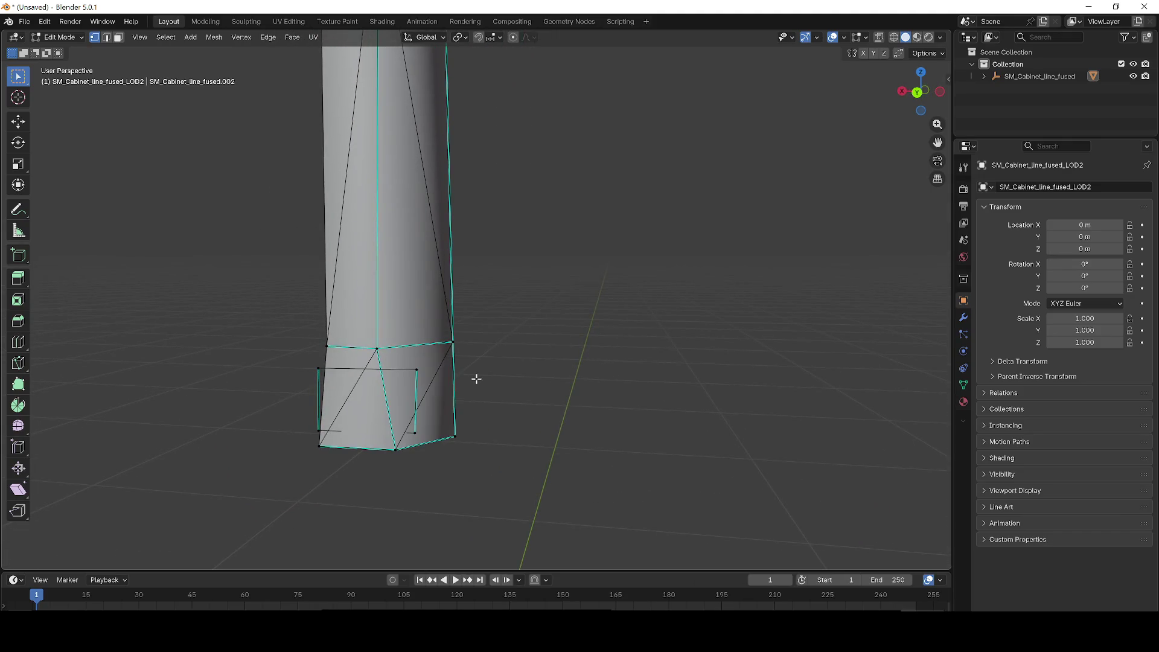
{"action": "key", "text": "x"}
{"action": "left_click", "coordinate": [318, 434]}
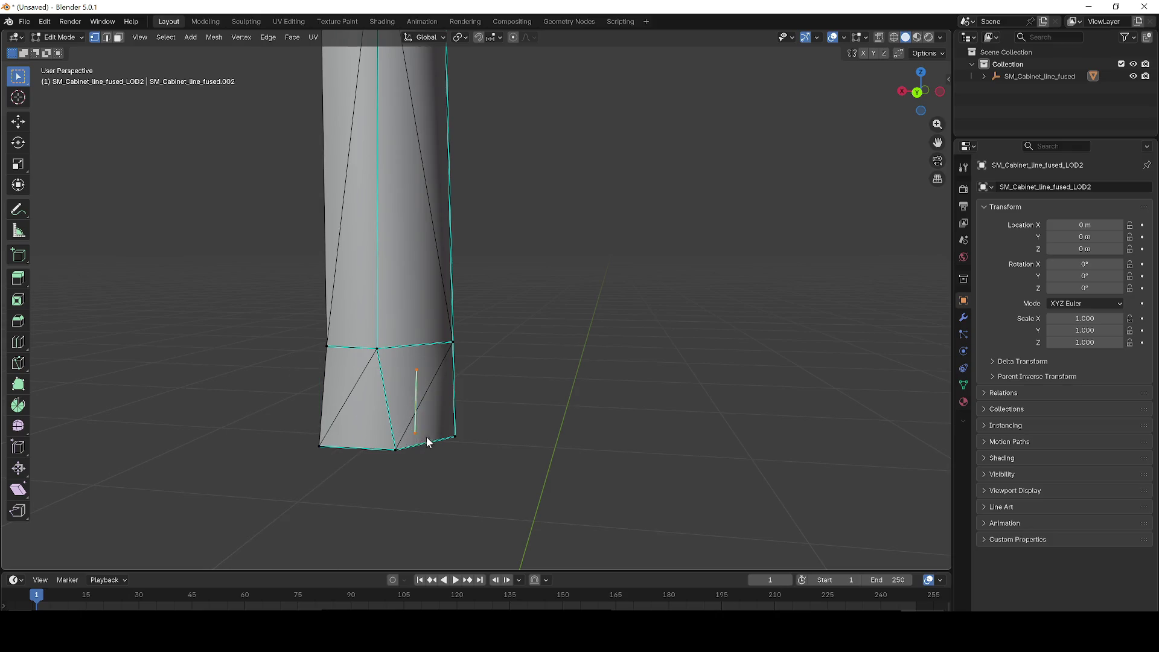
{"action": "scroll", "coordinate": [538, 325], "scroll_direction": "down", "scroll_amount": 8}
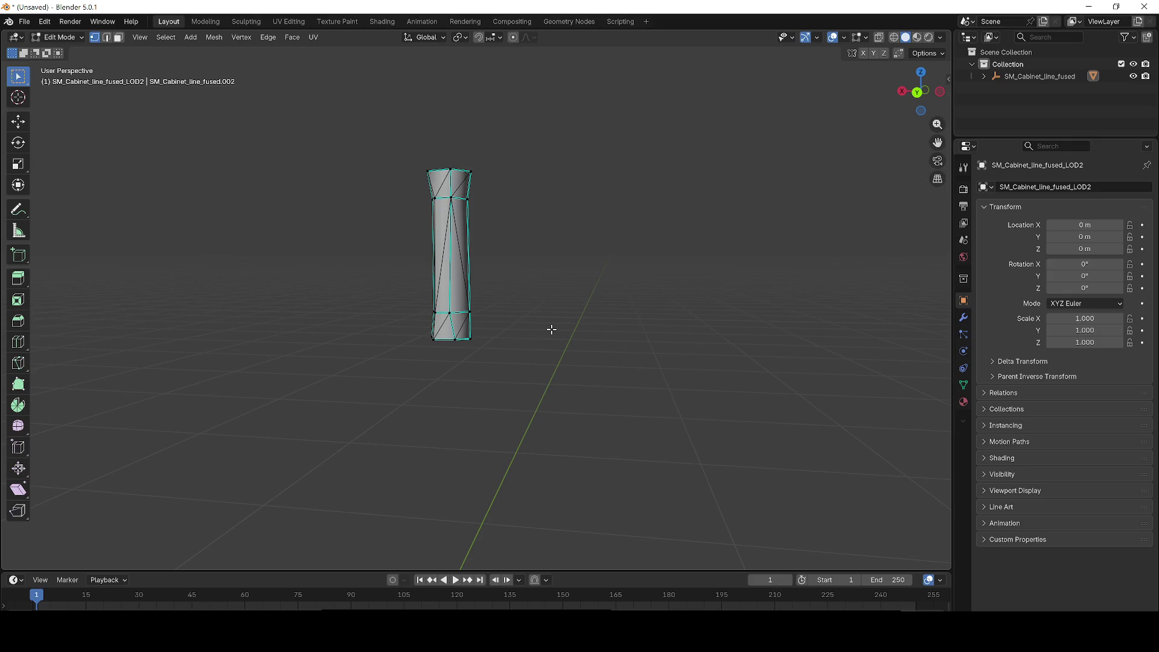
{"action": "left_click", "coordinate": [25, 22]}
Export the fuse cylinder as an FBX file into the Downloads folder
{"action": "mouse_move", "coordinate": [67, 205]}
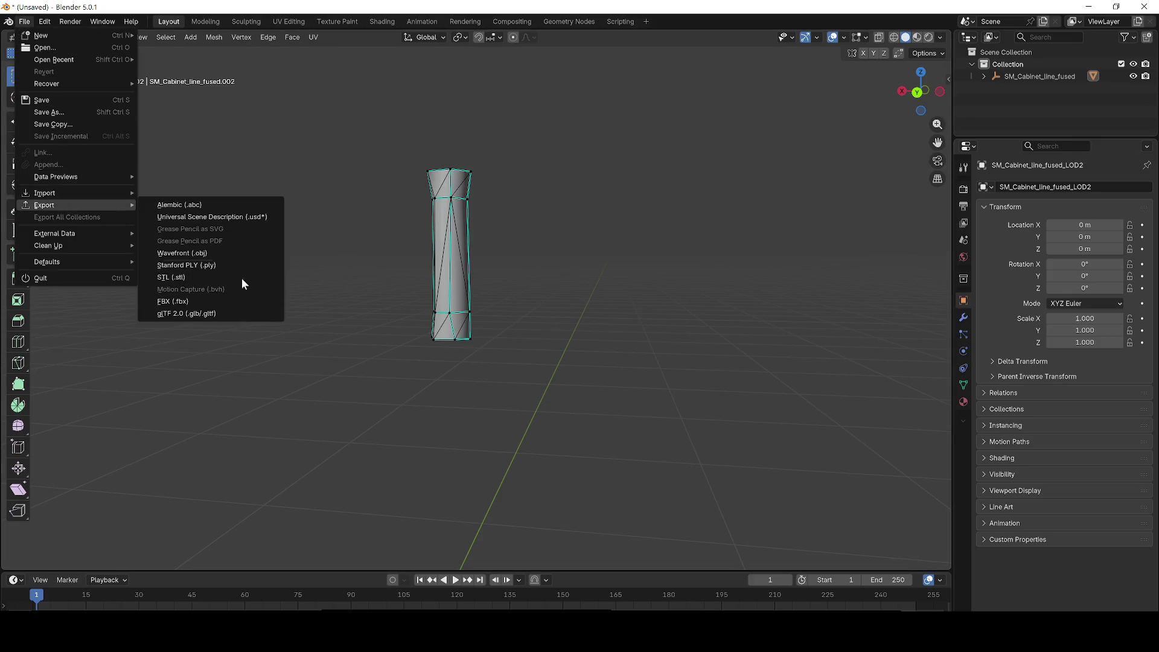
{"action": "left_click", "coordinate": [214, 301]}
{"action": "left_click", "coordinate": [109, 183]}
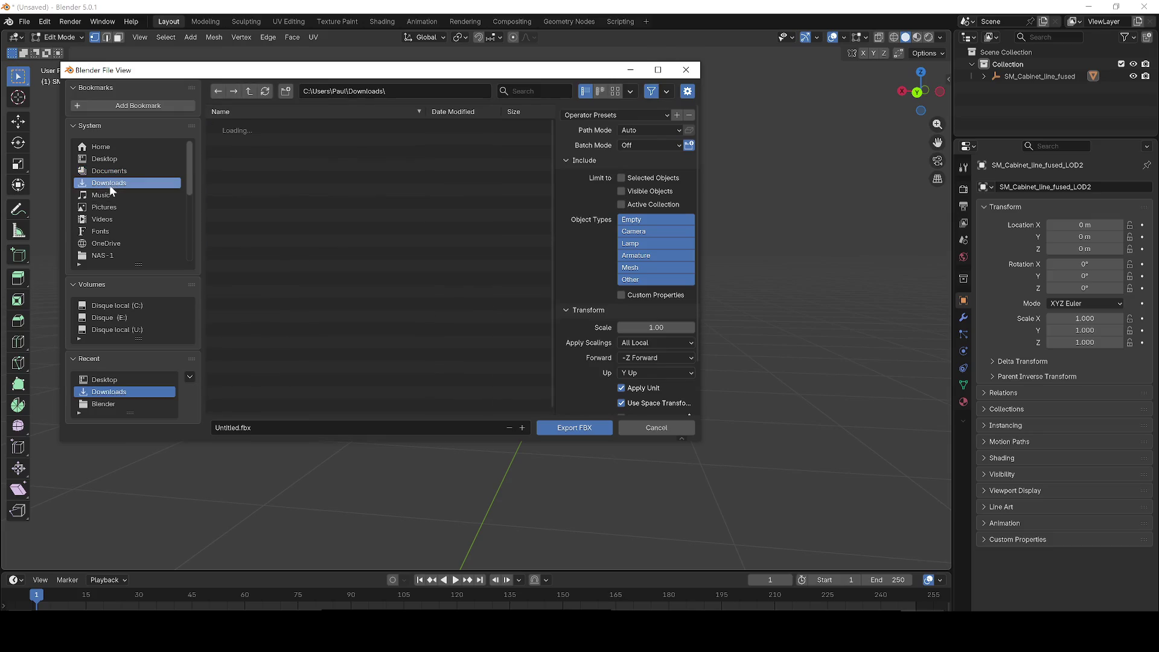
{"action": "left_click", "coordinate": [583, 428]}
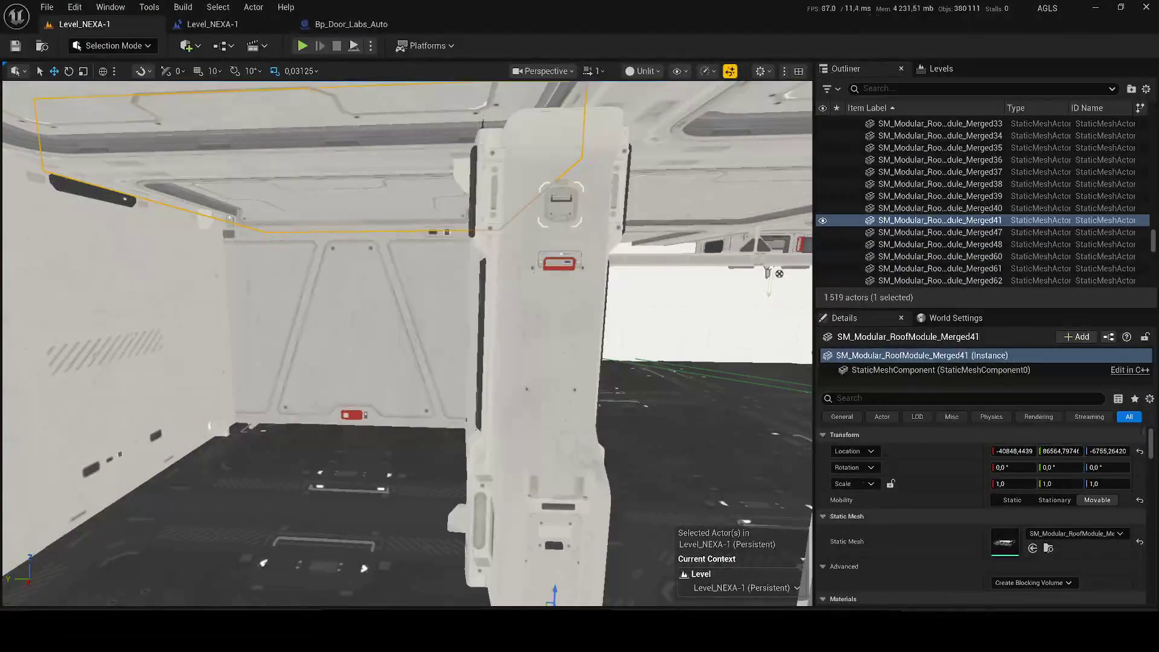
Import fuse.fbx into Meshes/Electrical_equipment and open the new fuse mesh in its editor
{"action": "key", "text": "ctrl+space"}
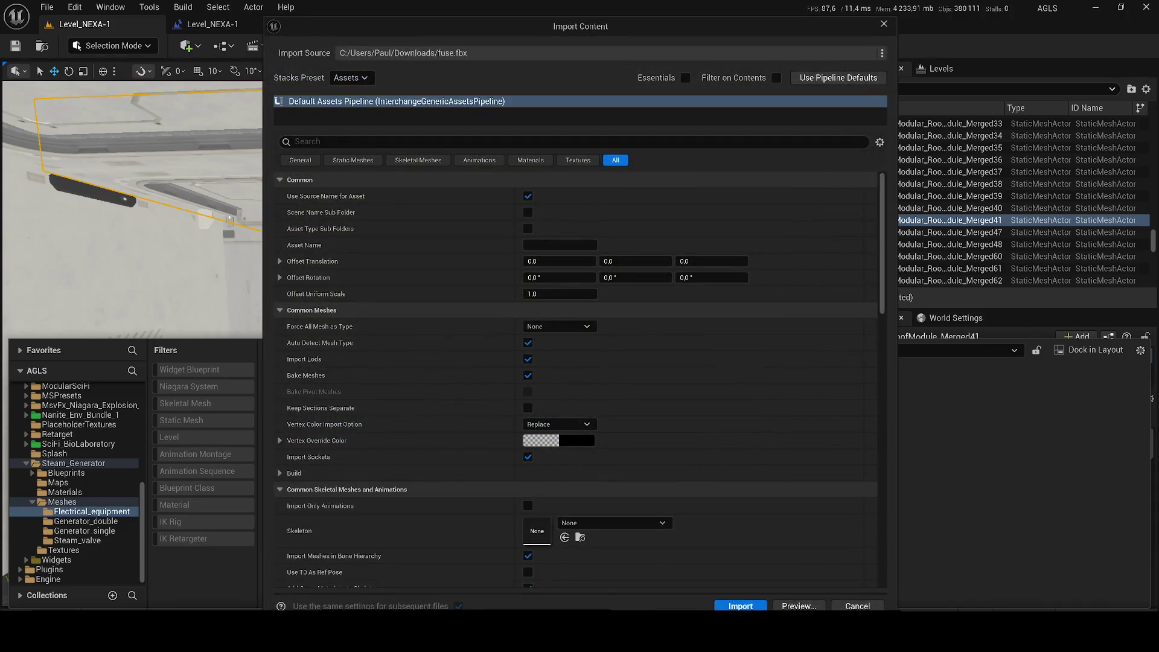
{"action": "key", "text": "Return"}
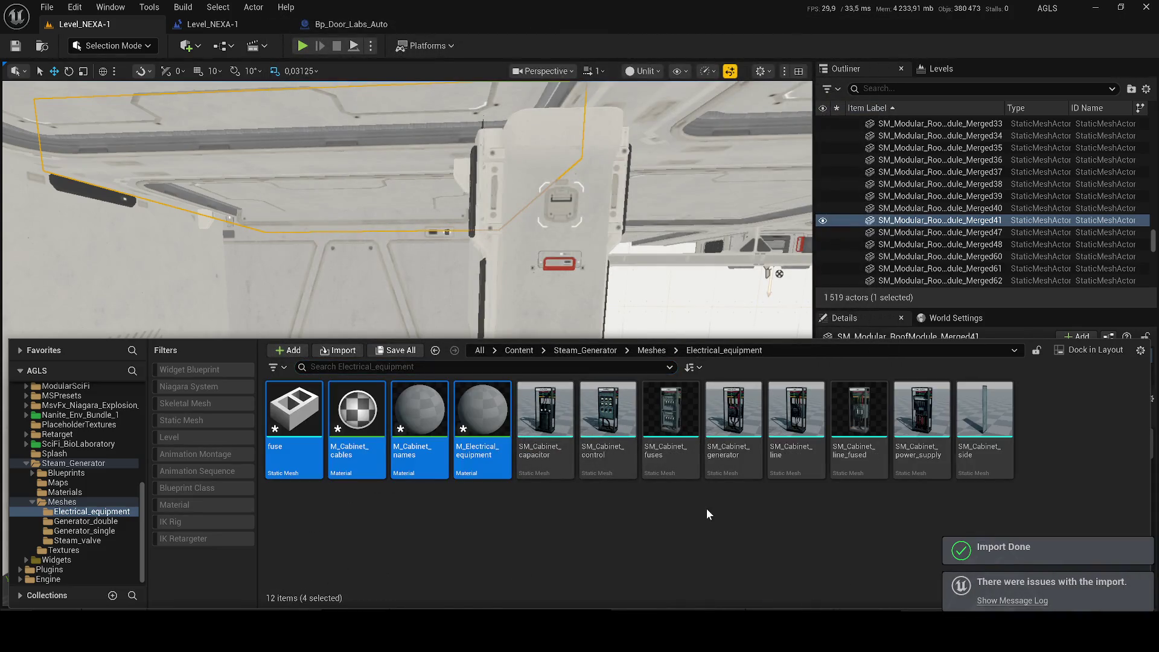
{"action": "double_click", "coordinate": [305, 438]}
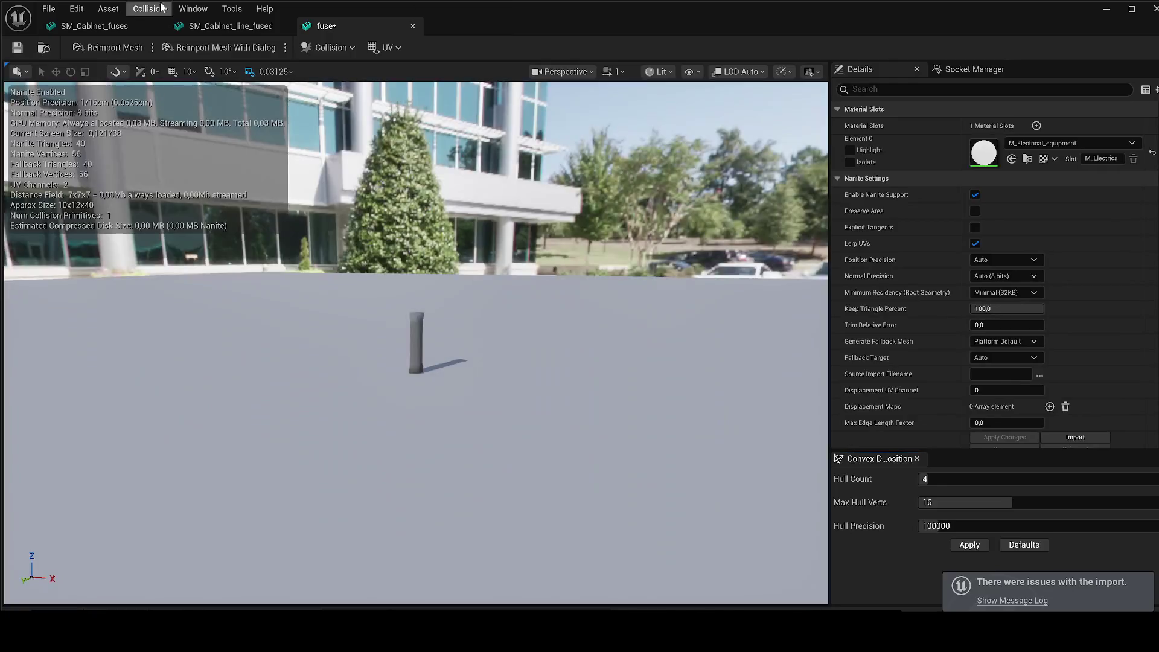
Close the SM_Cabinet_fuses and SM_Cabinet_line_fused editors and dock the fuse tab beside the level
{"action": "left_click", "coordinate": [155, 24]}
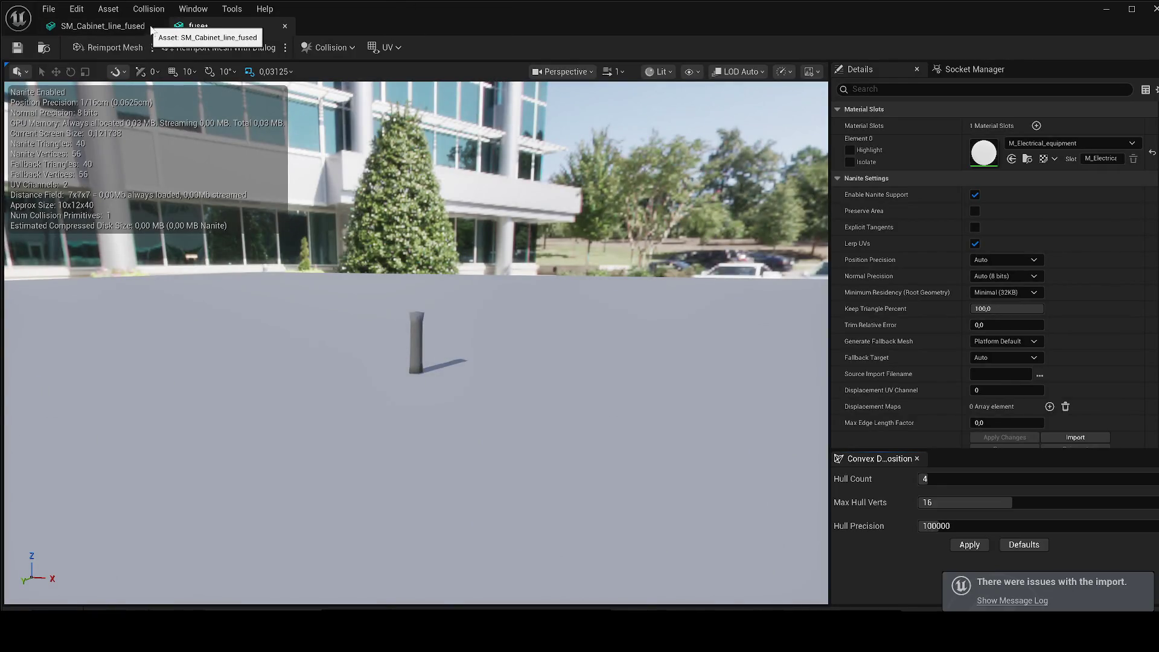
{"action": "left_click", "coordinate": [158, 25]}
{"action": "left_click", "coordinate": [157, 24]}
{"action": "mouse_move", "coordinate": [140, 27]}
{"action": "left_mouse_down"}
{"action": "mouse_move", "coordinate": [528, 74]}
{"action": "mouse_move", "coordinate": [444, 31]}
{"action": "left_mouse_up"}
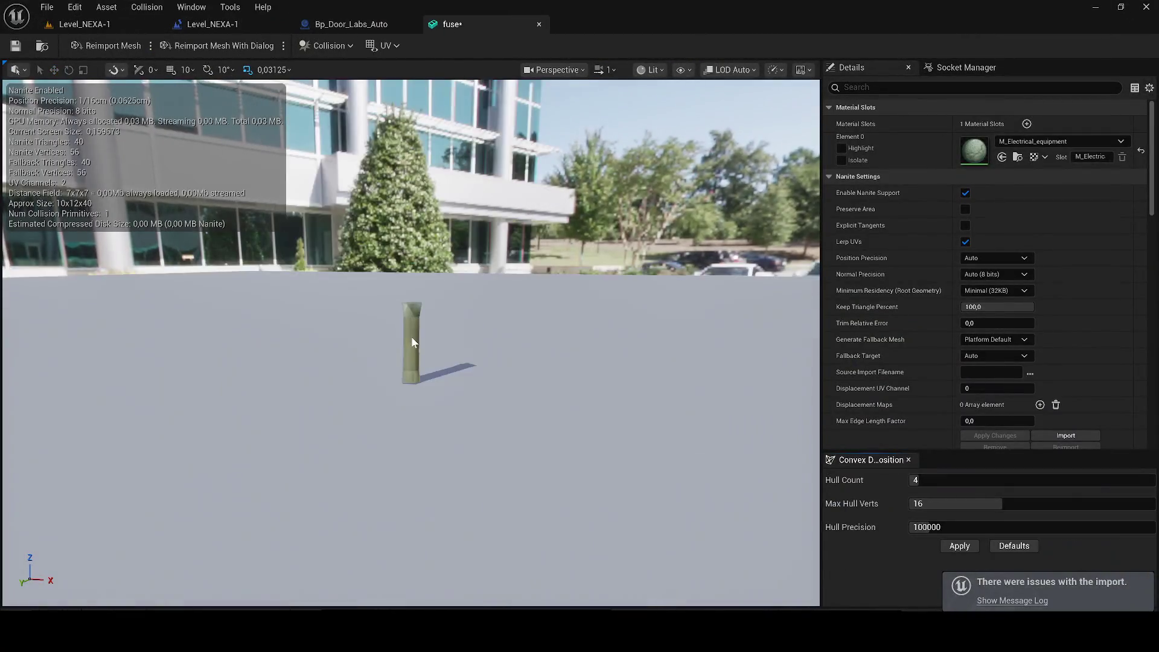
{"action": "mouse_move", "coordinate": [423, 350]}
{"action": "left_mouse_down"}
{"action": "mouse_move", "coordinate": [374, 341]}
{"action": "mouse_move", "coordinate": [415, 341]}
{"action": "left_mouse_up"}
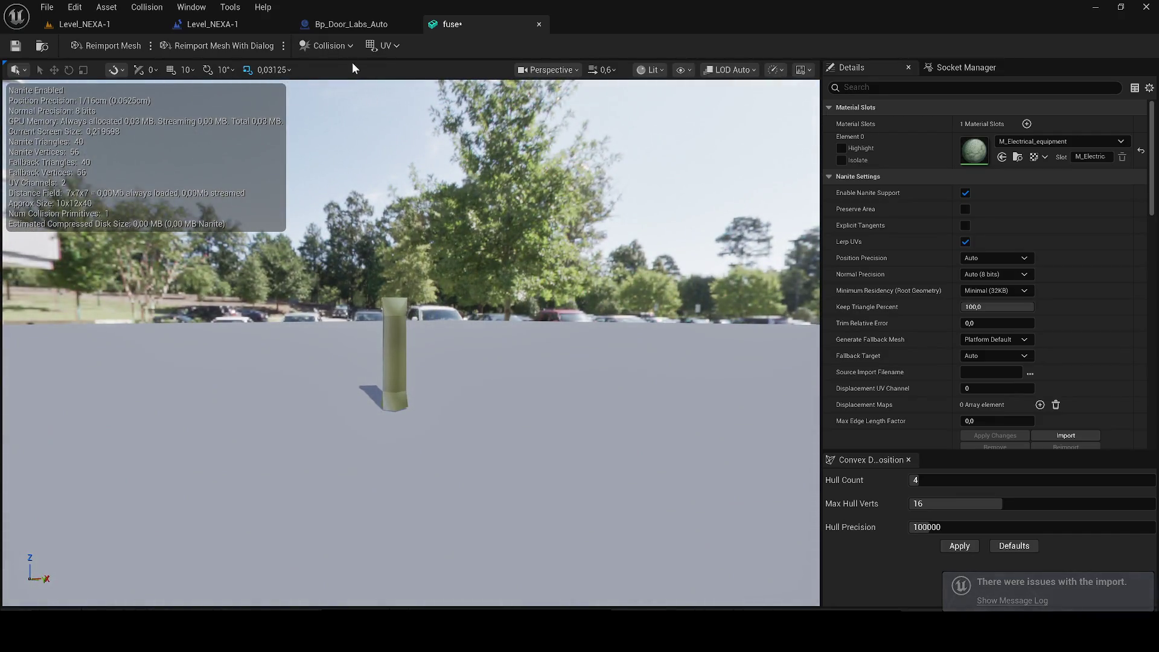
Close the Bp_Door_Labs_Auto and level Blueprints, then open SM_Cabinet_fuses to inspect its materials
{"action": "left_click", "coordinate": [336, 26]}
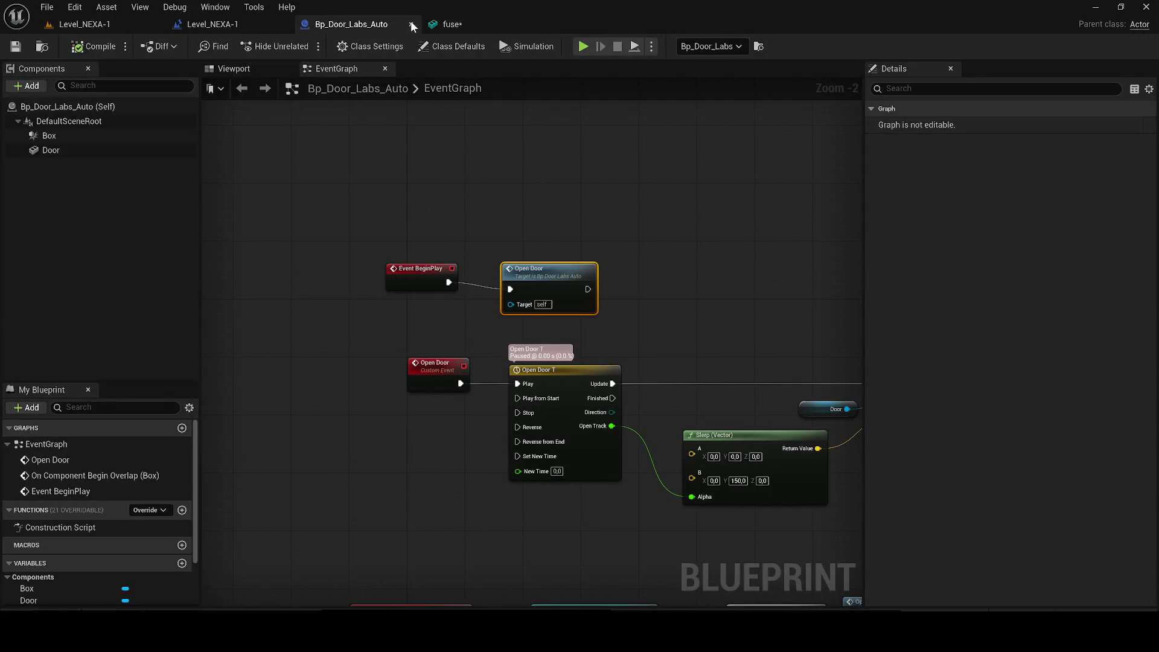
{"action": "left_click", "coordinate": [412, 25]}
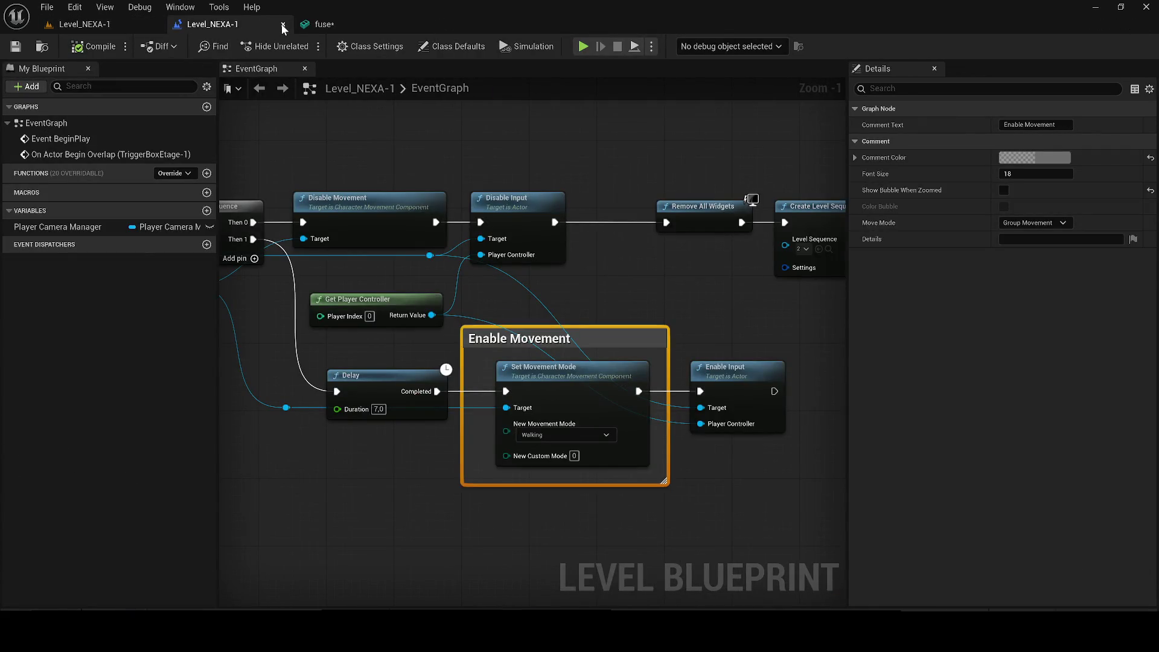
{"action": "left_click", "coordinate": [283, 25]}
{"action": "key", "text": "ctrl+space"}
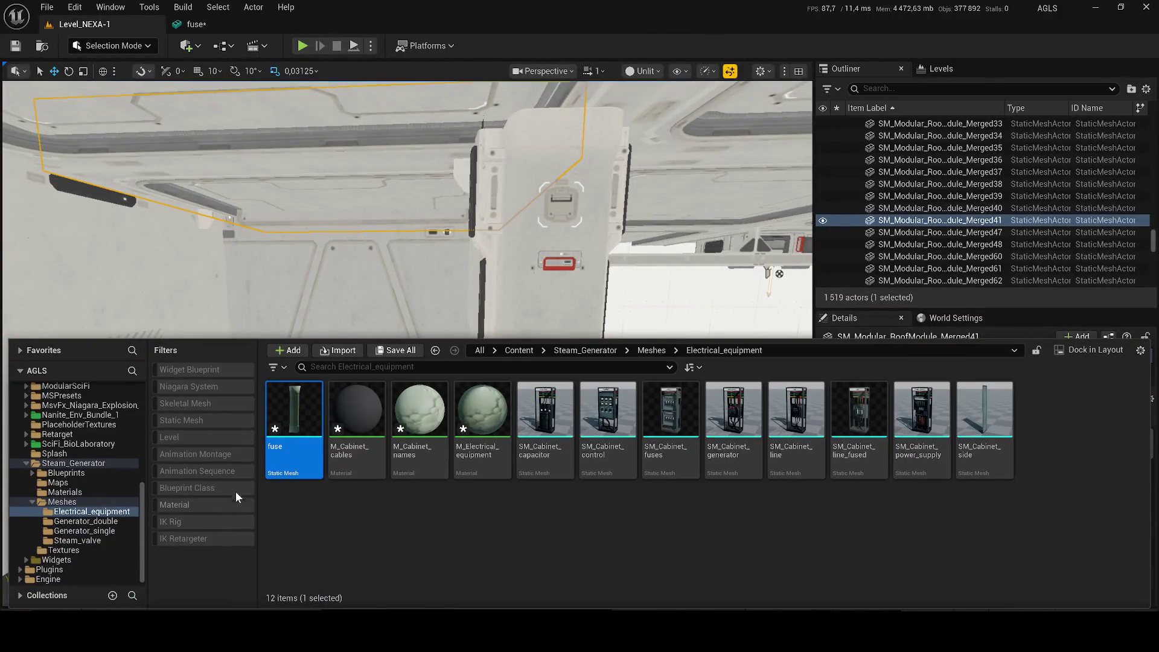
{"action": "left_click", "coordinate": [659, 436]}
{"action": "double_click", "coordinate": [659, 436]}
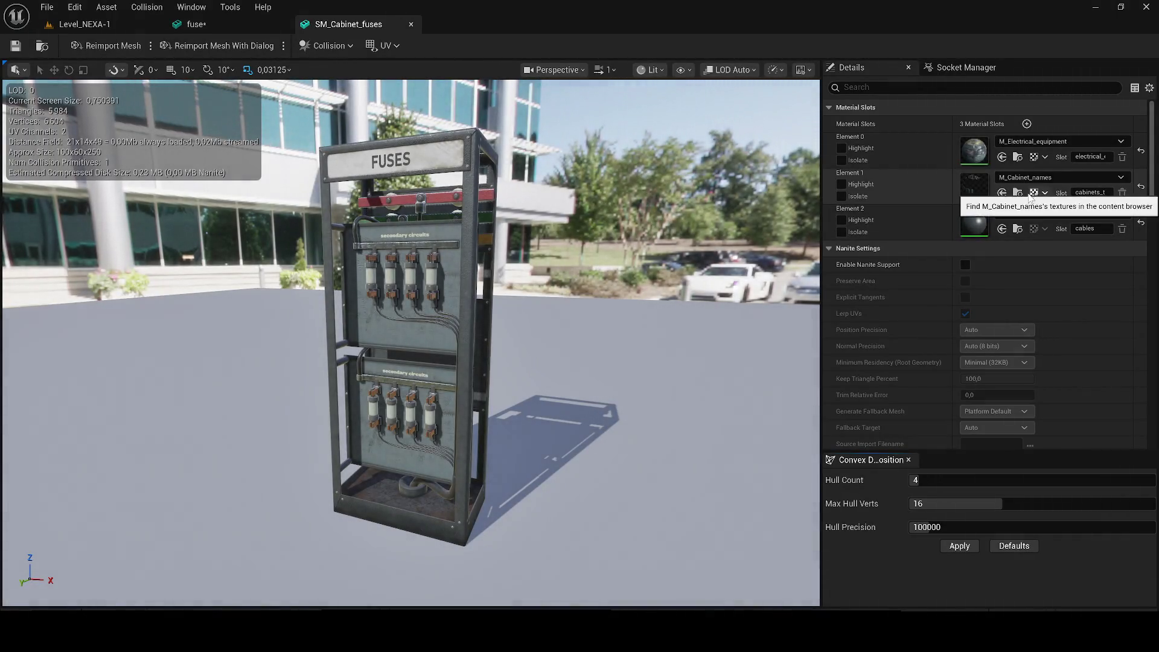
Assign M_Electrical_equipment to the fuse mesh's Element 0 slot, then return to Level_NEXA-1
{"action": "left_click", "coordinate": [1017, 193]}
{"action": "left_click", "coordinate": [1018, 157]}
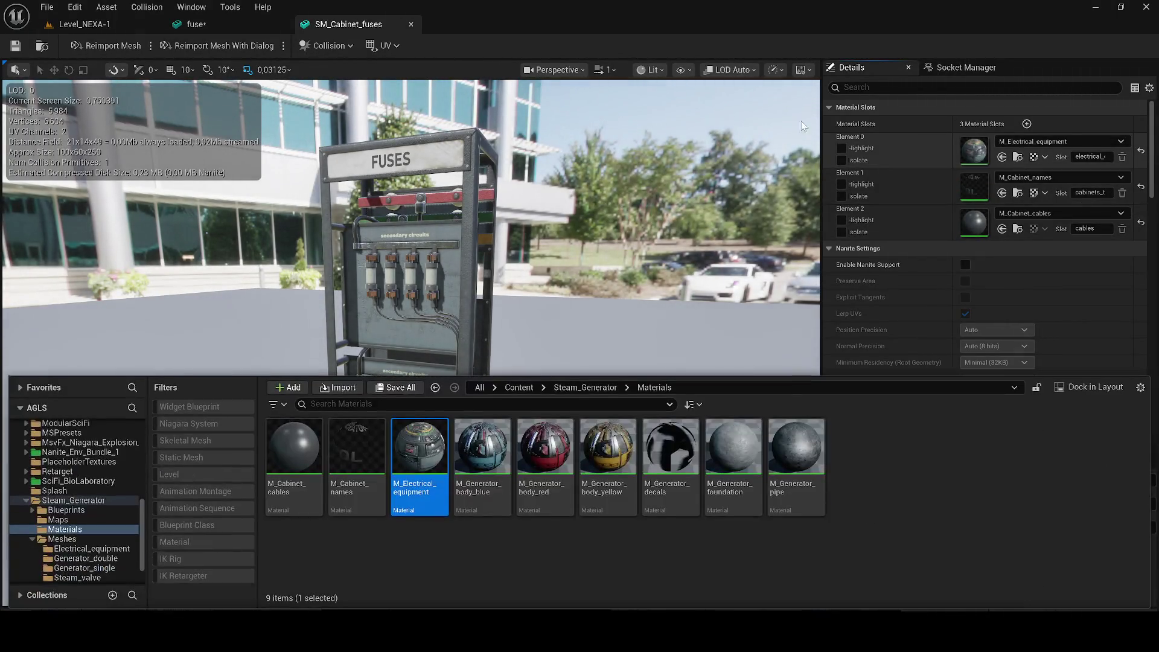
{"action": "left_click", "coordinate": [196, 24]}
{"action": "key", "text": "ctrl+space"}
{"action": "left_click_drag", "start_coordinate": [419, 453], "coordinate": [969, 163]}
{"action": "left_click_drag", "start_coordinate": [410, 338], "coordinate": [338, 337]}
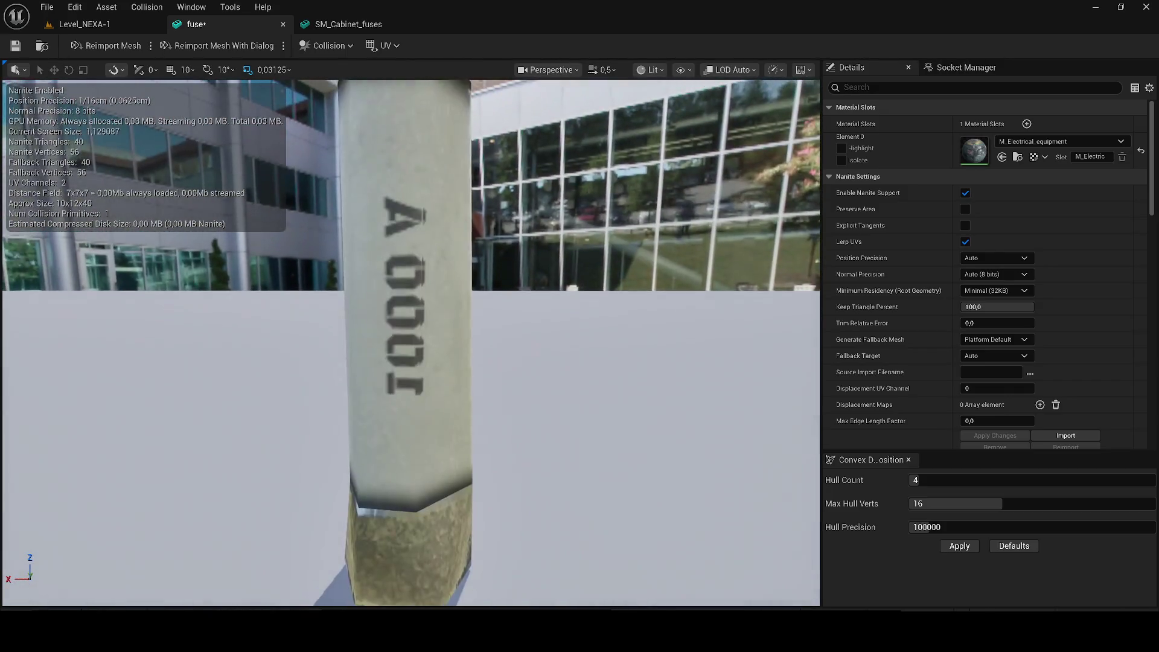
{"action": "key", "text": "f"}
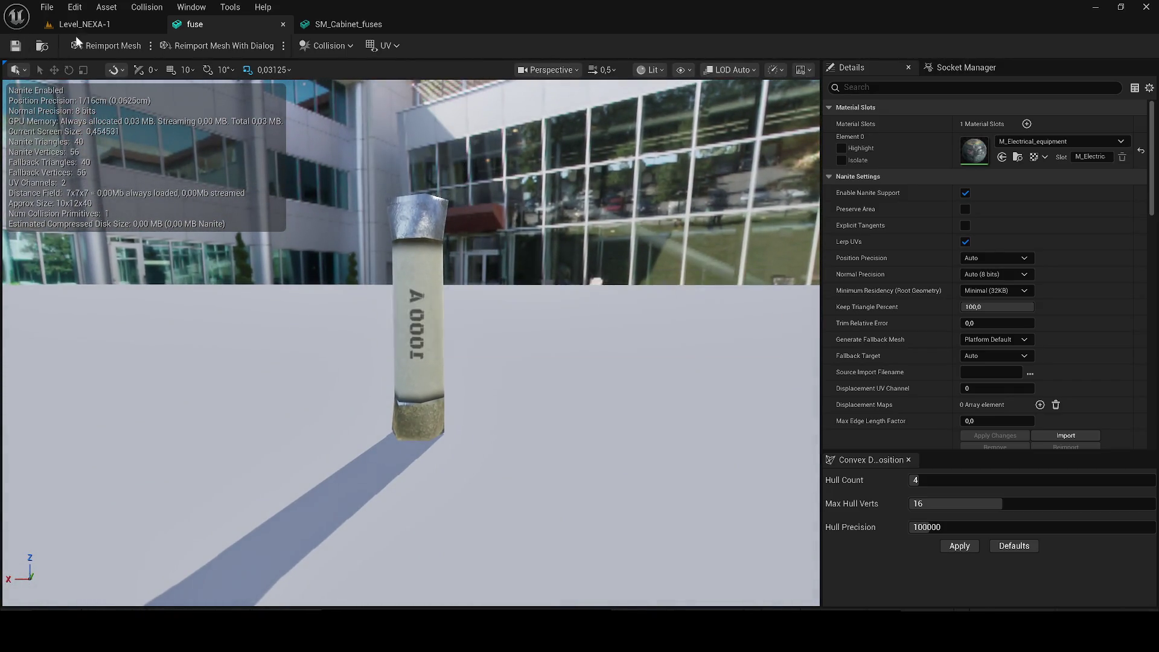
{"action": "left_click", "coordinate": [84, 24]}
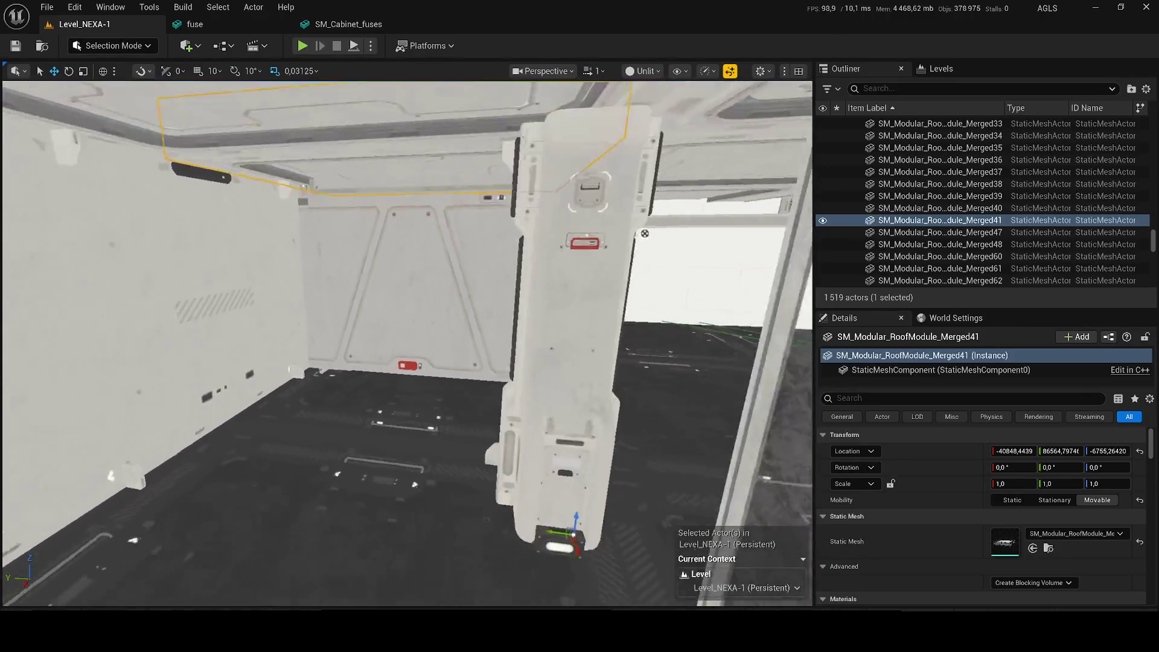
{"action": "scroll", "coordinate": [842, 145], "scroll_direction": "up", "scroll_amount": 15}
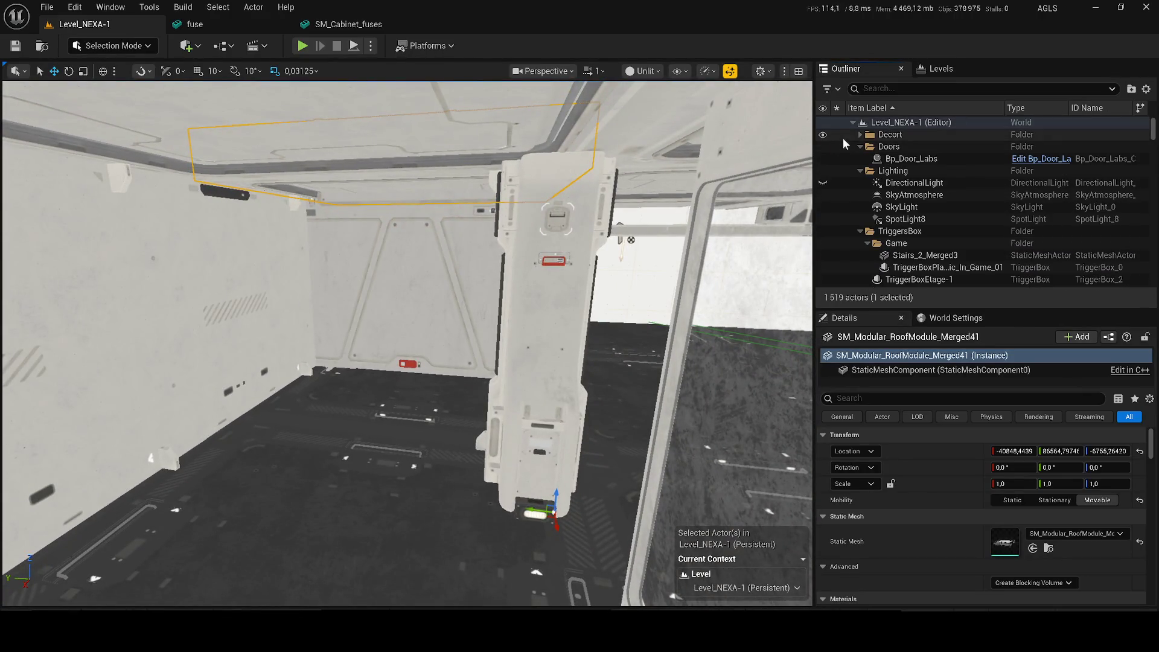
Select the large white crate and the box stacked on it, and duplicate both
{"action": "left_click", "coordinate": [841, 136]}
{"action": "left_click_drag", "start_coordinate": [416, 422], "coordinate": [437, 422]}
{"action": "left_click", "coordinate": [453, 263]}
{"action": "mouse_move", "coordinate": [453, 263]}
{"action": "left_mouse_down"}
{"action": "mouse_move", "coordinate": [483, 263]}
{"action": "mouse_move", "coordinate": [452, 263]}
{"action": "left_mouse_up"}
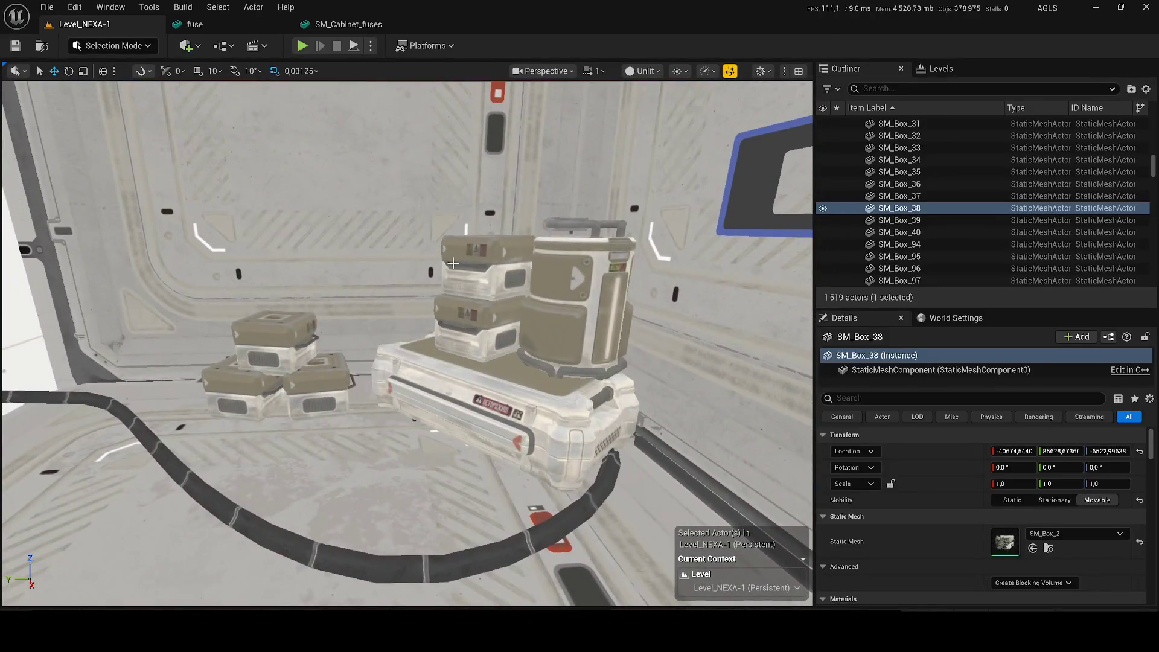
{"action": "left_click", "coordinate": [424, 392]}
{"action": "left_click", "coordinate": [494, 314], "text": "ctrl"}
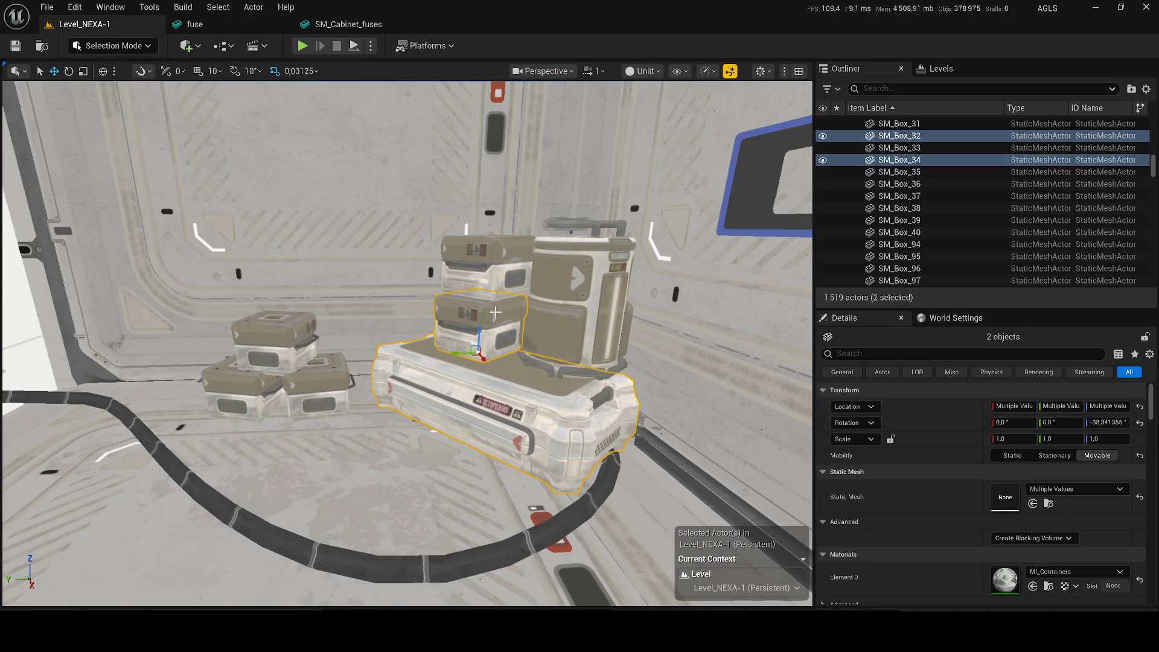
{"action": "key", "text": "ctrl+d"}
Move the copied crates onto the floor against the room's pale wall
{"action": "scroll", "coordinate": [495, 312], "scroll_direction": "down", "scroll_amount": 5}
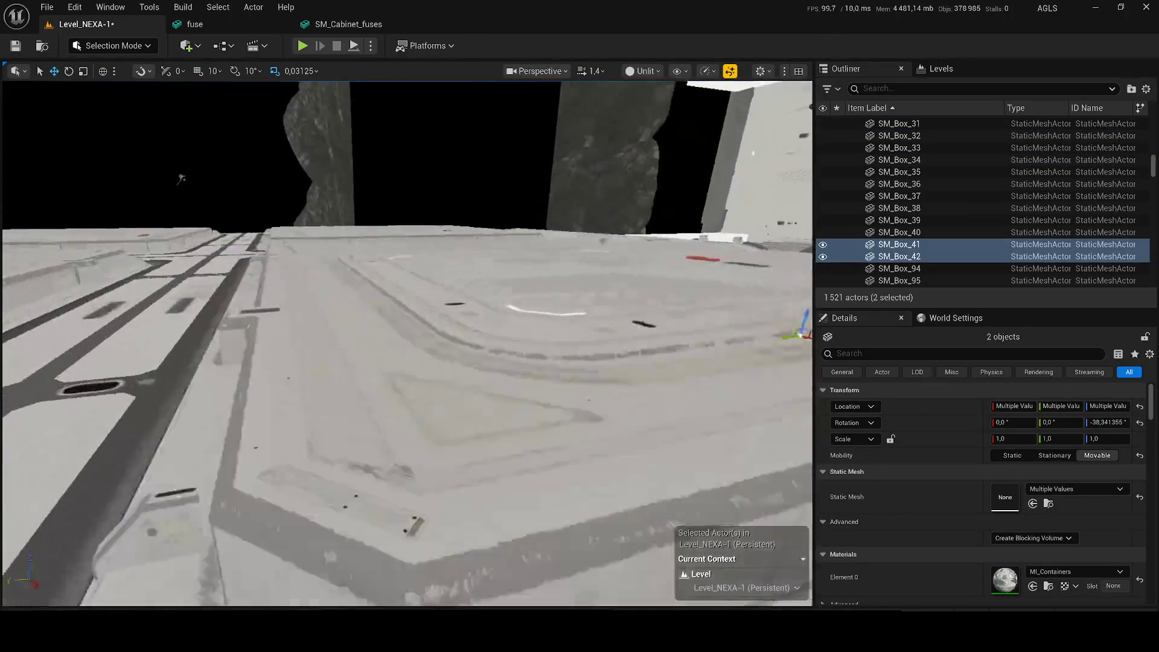
{"action": "left_click_drag", "start_coordinate": [181, 179], "coordinate": [181, 179]}
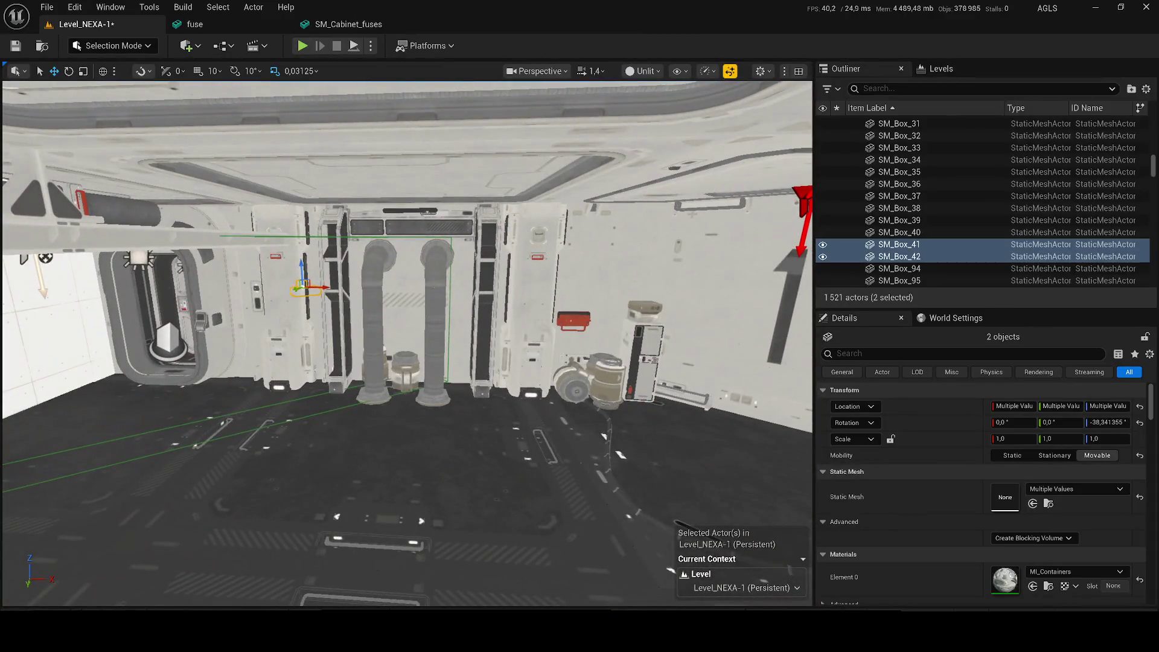
{"action": "left_click_drag", "start_coordinate": [302, 286], "coordinate": [114, 410]}
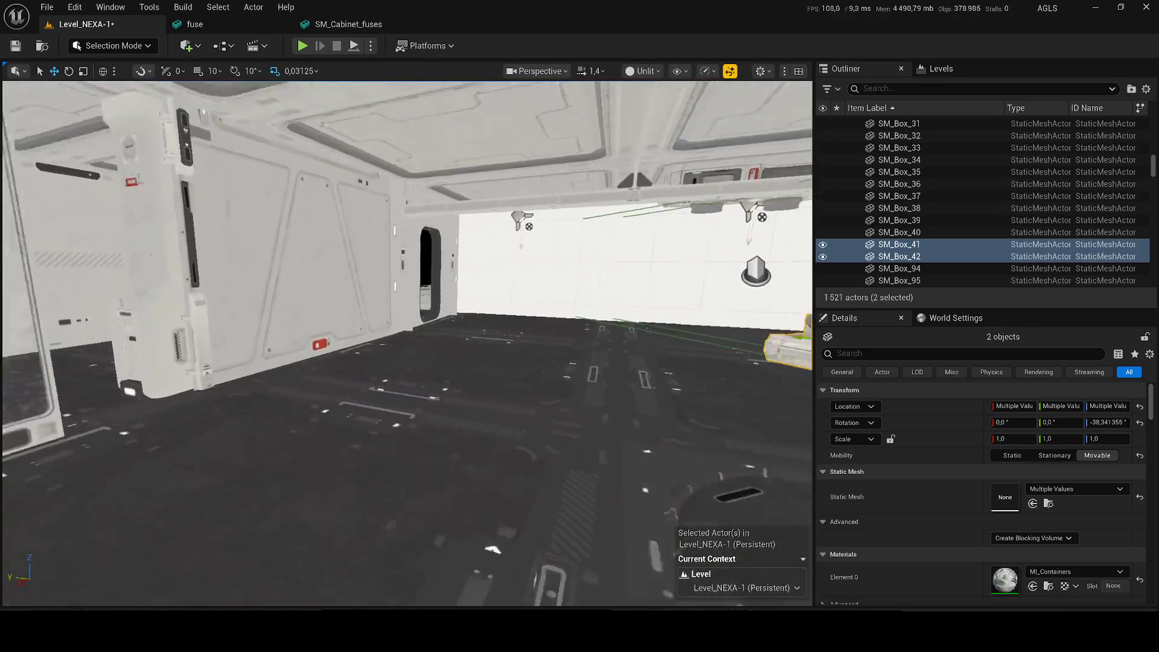
{"action": "left_click_drag", "start_coordinate": [680, 338], "coordinate": [680, 338]}
{"action": "left_click_drag", "start_coordinate": [231, 308], "coordinate": [232, 308]}
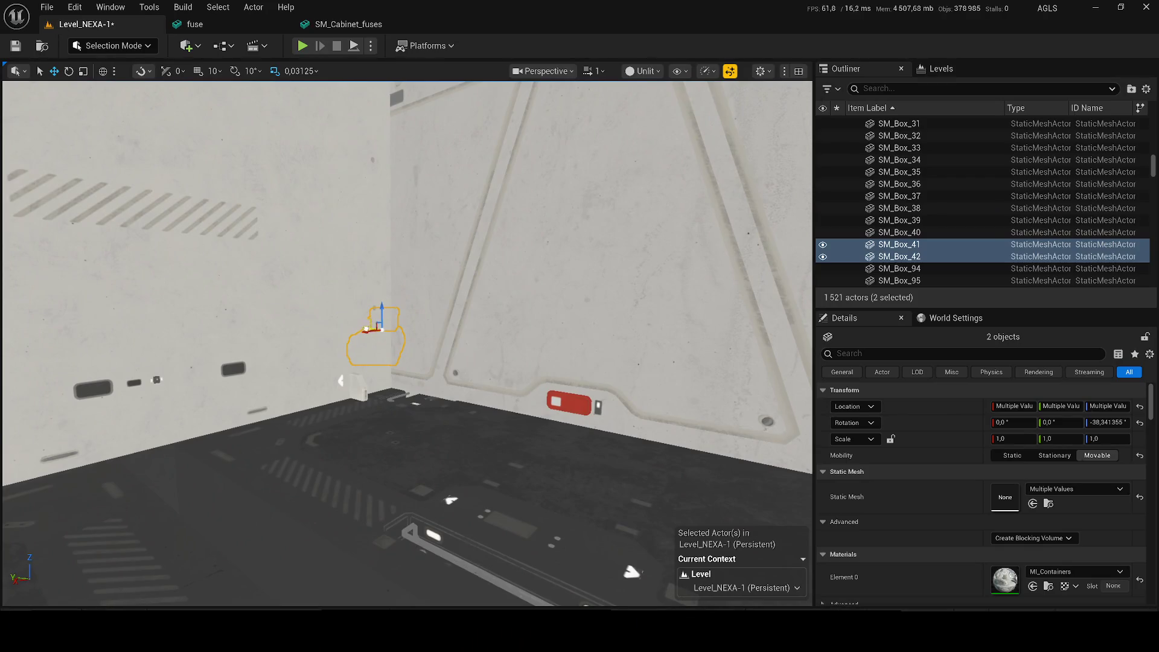
{"action": "mouse_move", "coordinate": [222, 329]}
{"action": "left_mouse_down"}
{"action": "mouse_move", "coordinate": [435, 358]}
{"action": "mouse_move", "coordinate": [388, 375]}
{"action": "left_mouse_up"}
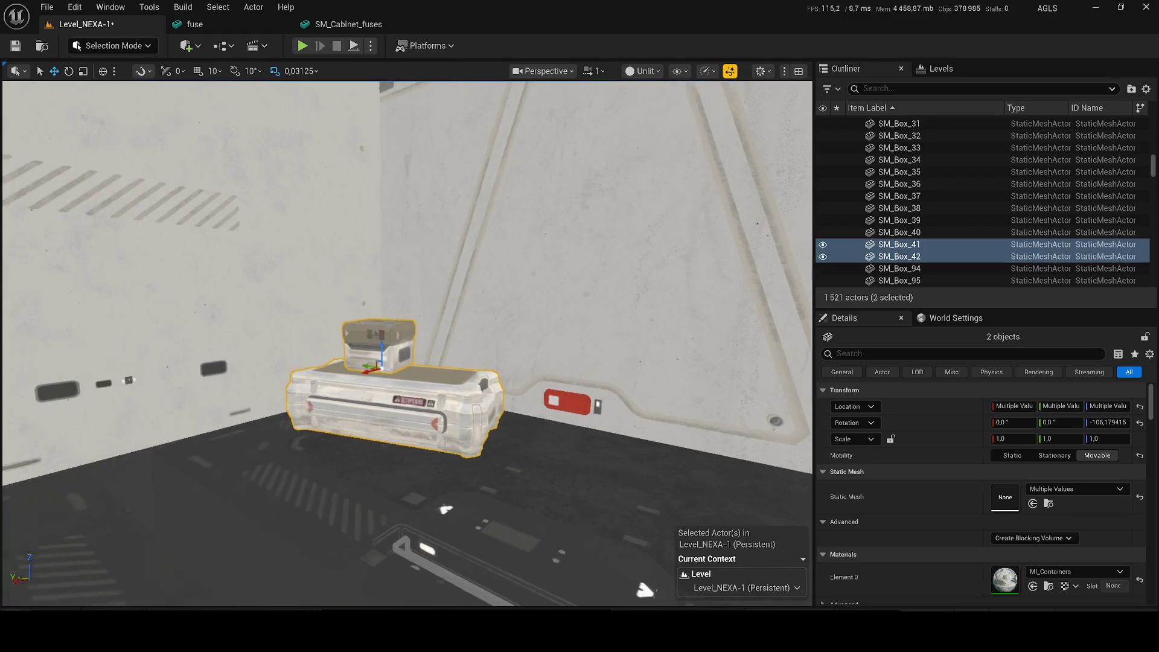
{"action": "scroll", "coordinate": [387, 375], "scroll_direction": "up", "scroll_amount": 5}
{"action": "key", "text": "ctrl+space"}
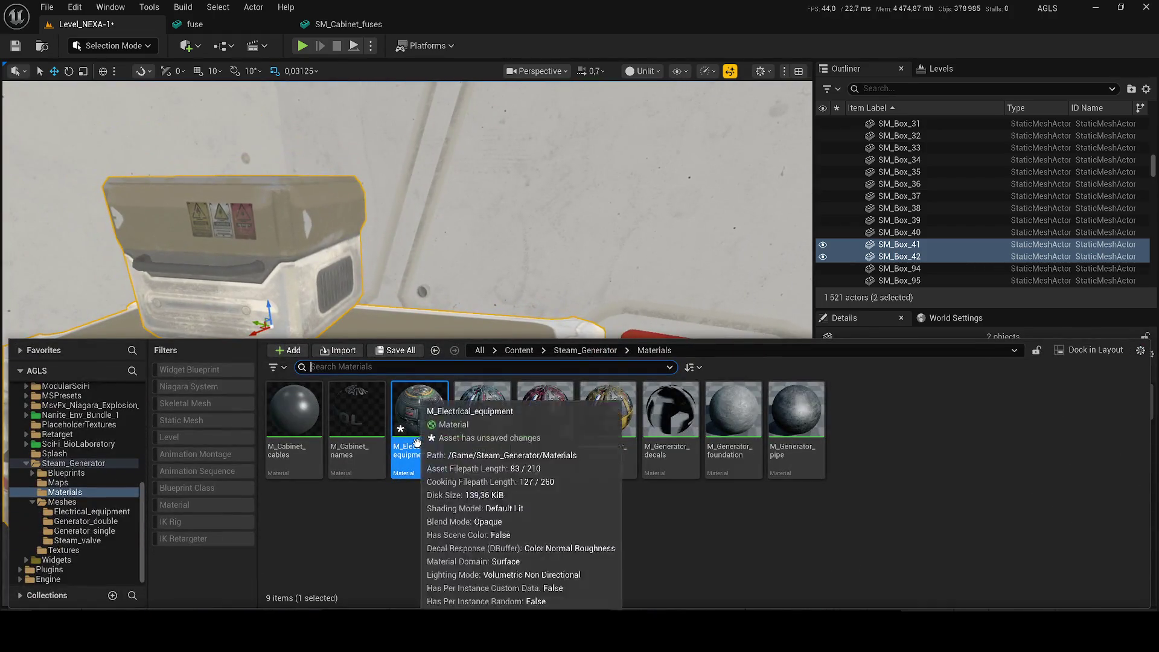
Find the fuse mesh's folder and select the three unused cabinet materials
{"action": "left_click", "coordinate": [534, 350]}
{"action": "type", "text": "fuse"}
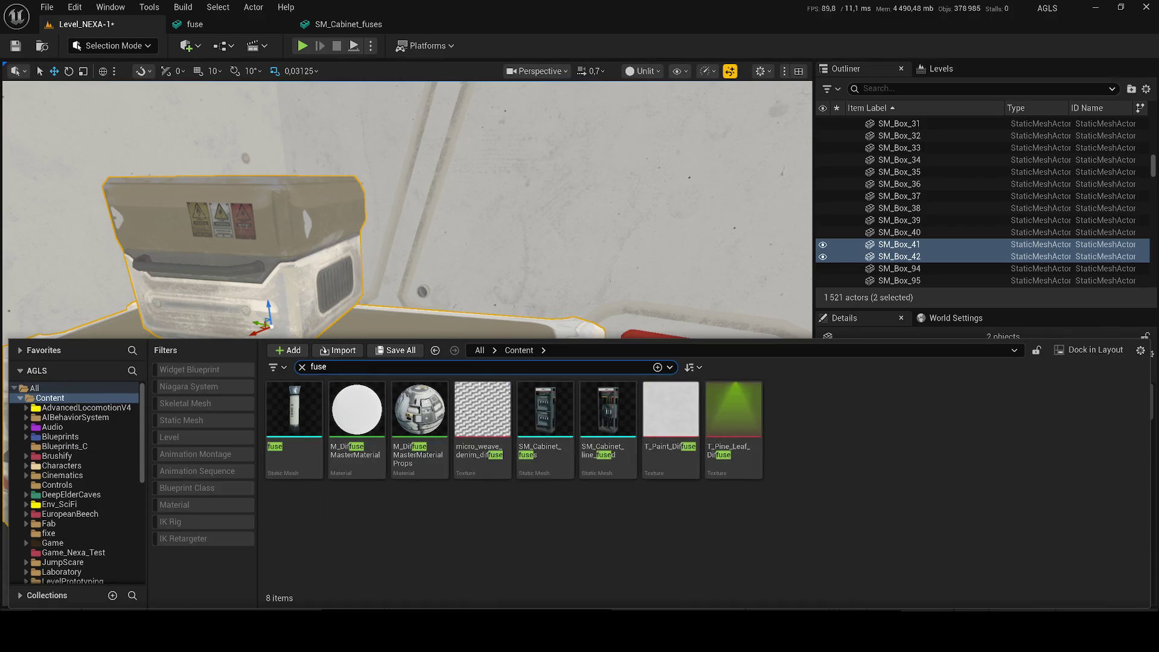
{"action": "left_click", "coordinate": [294, 417]}
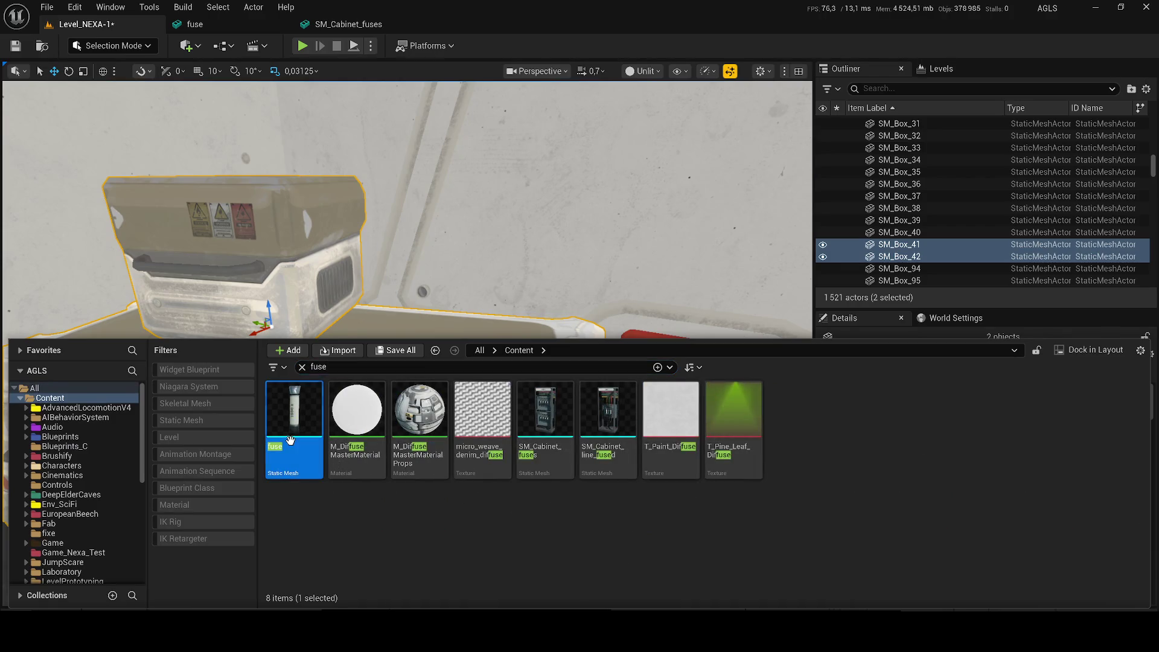
{"action": "right_click", "coordinate": [292, 417]}
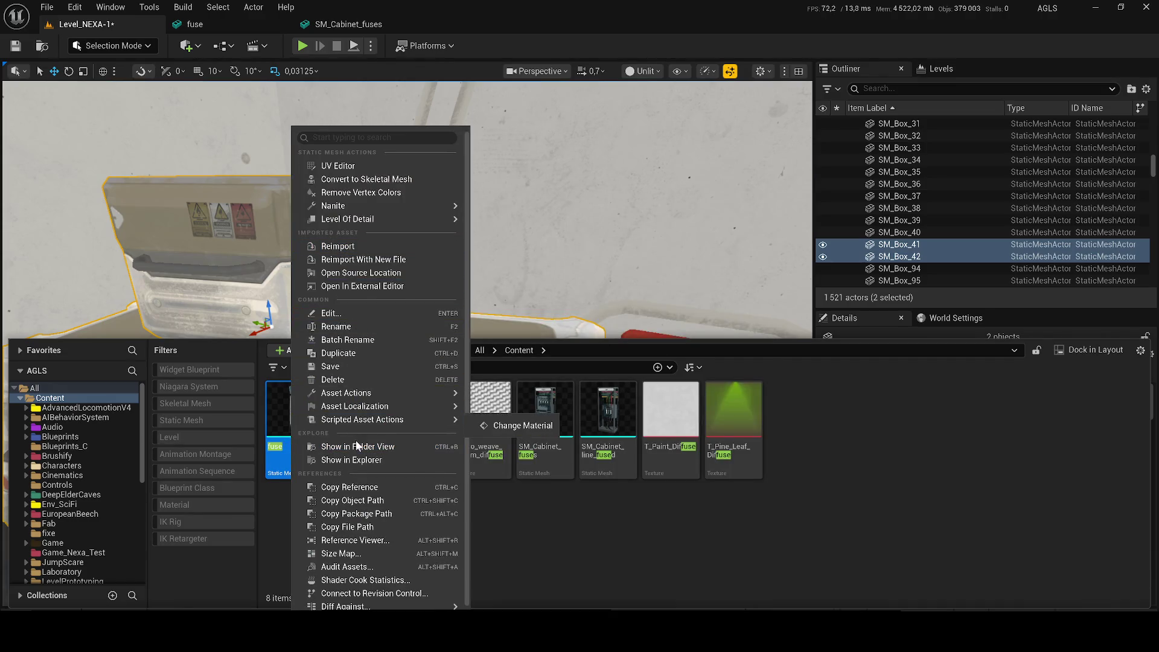
{"action": "left_click", "coordinate": [357, 446]}
{"action": "left_click", "coordinate": [372, 450]}
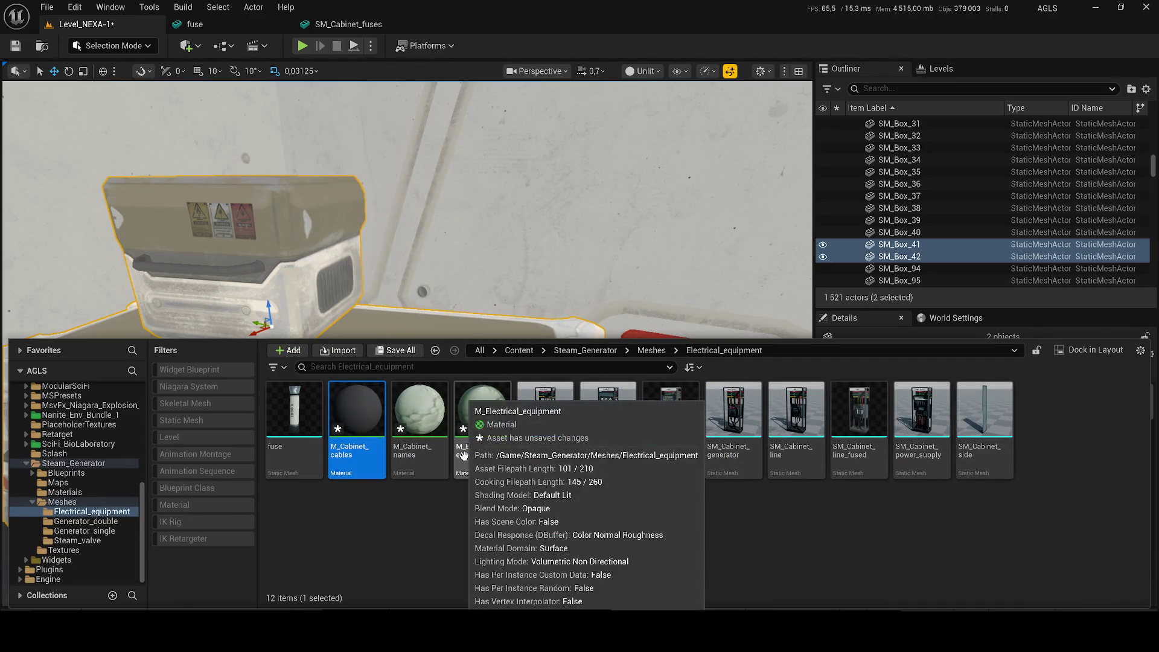
{"action": "key", "text": "End"}
{"action": "left_click", "coordinate": [479, 451]}
{"action": "left_click", "coordinate": [353, 446], "text": "shift"}
Delete those materials and drag the fuse mesh into the level beside the crates
{"action": "key", "text": "Delete"}
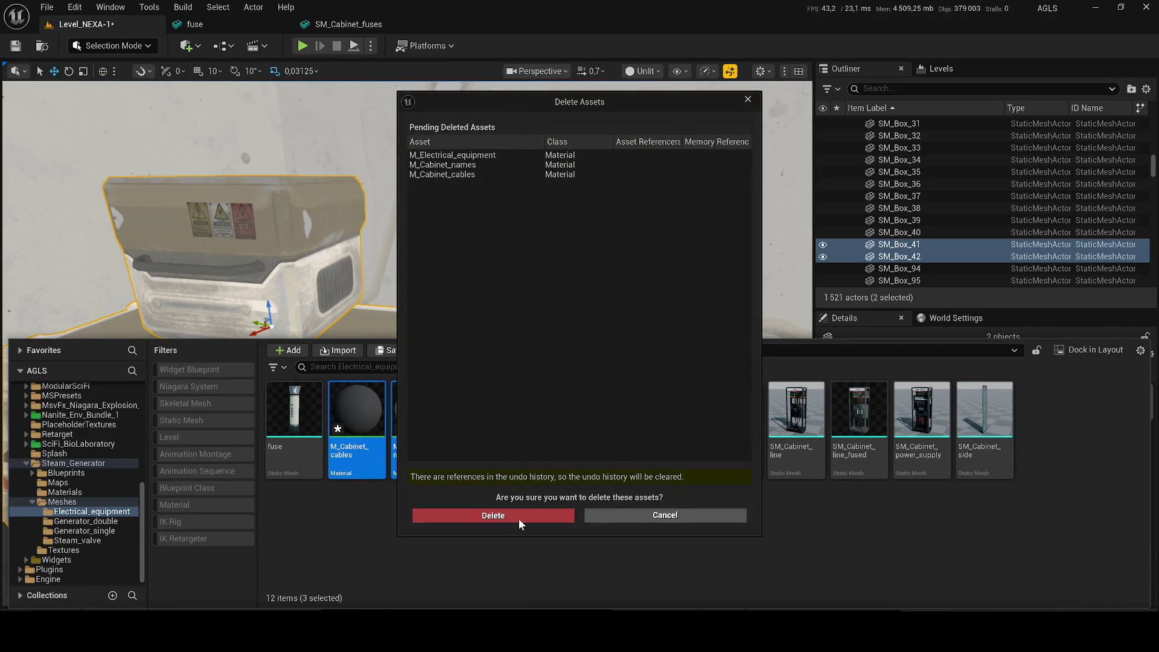
{"action": "left_click", "coordinate": [519, 518]}
{"action": "left_click", "coordinate": [292, 426]}
{"action": "mouse_move", "coordinate": [292, 426]}
{"action": "left_mouse_down"}
{"action": "mouse_move", "coordinate": [338, 411]}
{"action": "mouse_move", "coordinate": [387, 338]}
{"action": "mouse_move", "coordinate": [396, 356]}
{"action": "mouse_move", "coordinate": [385, 413]}
{"action": "left_mouse_up"}
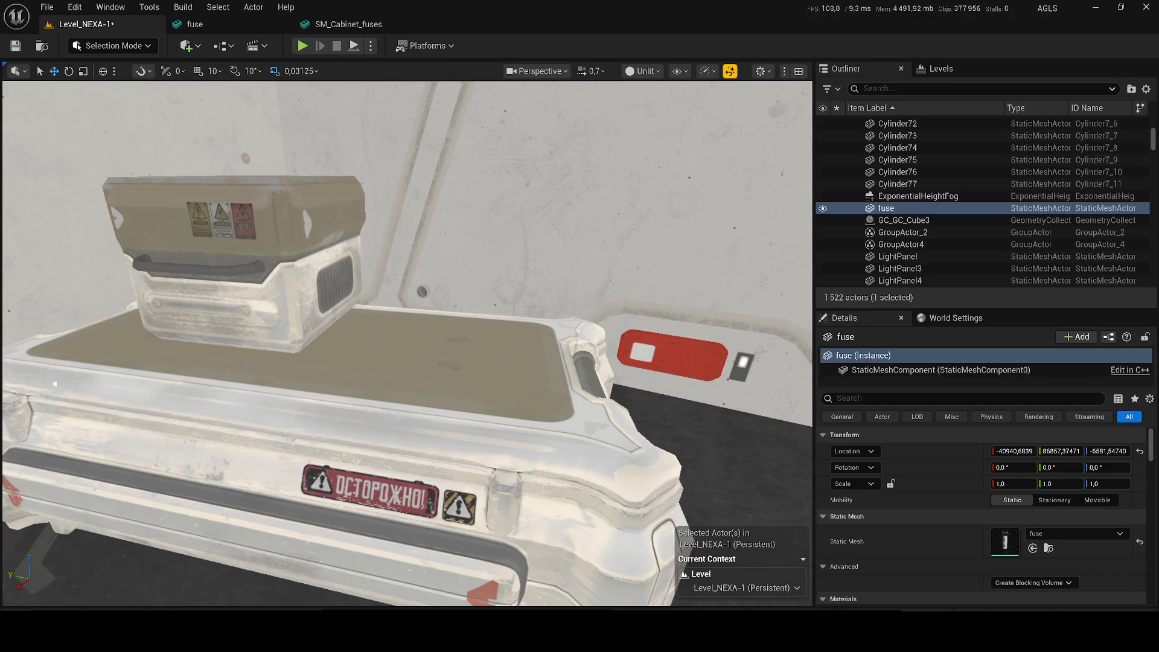
Frame the fuse and lay it down on top of the cabinet
{"action": "scroll", "coordinate": [407, 344], "scroll_direction": "down", "scroll_amount": 6}
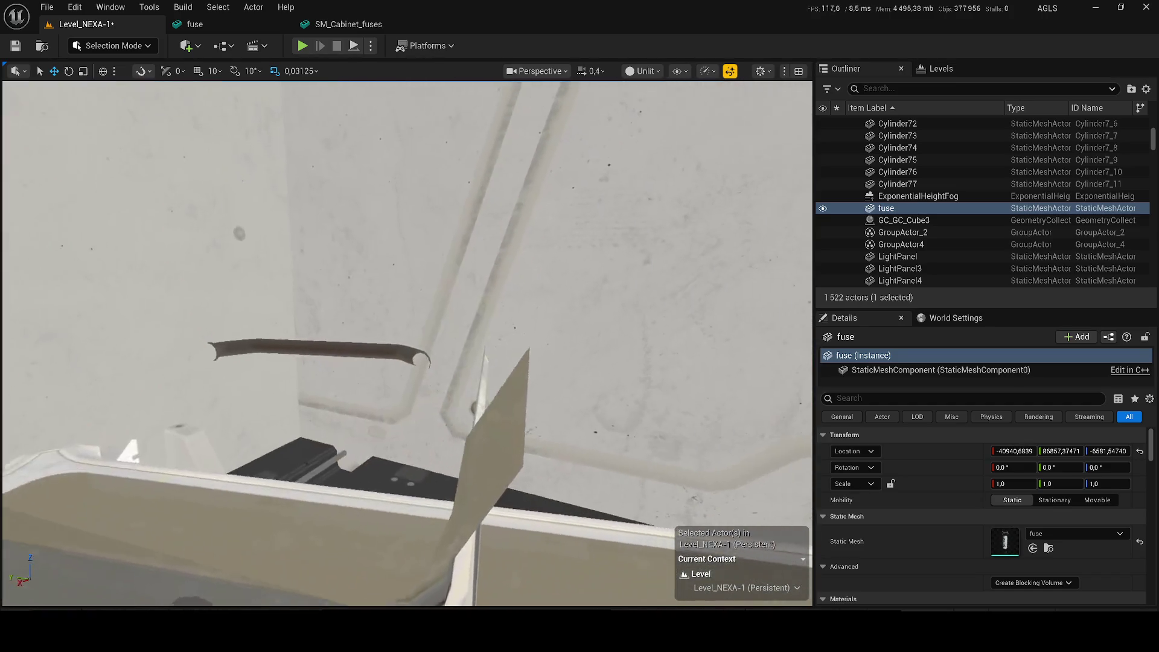
{"action": "key", "text": "f"}
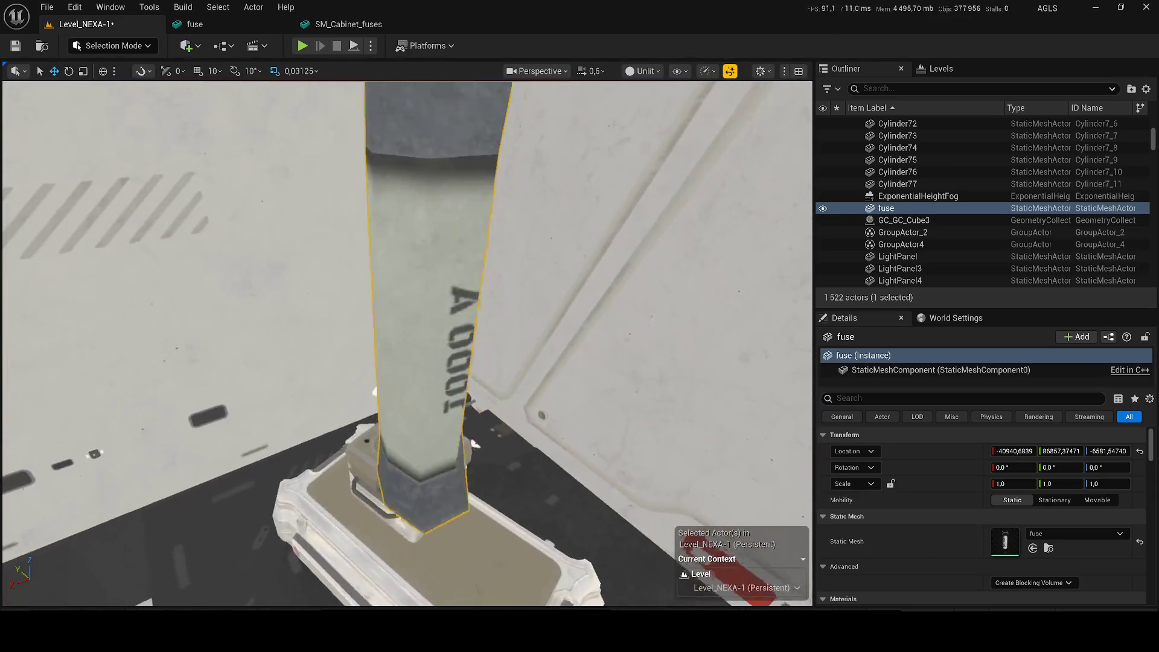
{"action": "scroll", "coordinate": [472, 445], "scroll_direction": "down", "scroll_amount": 5}
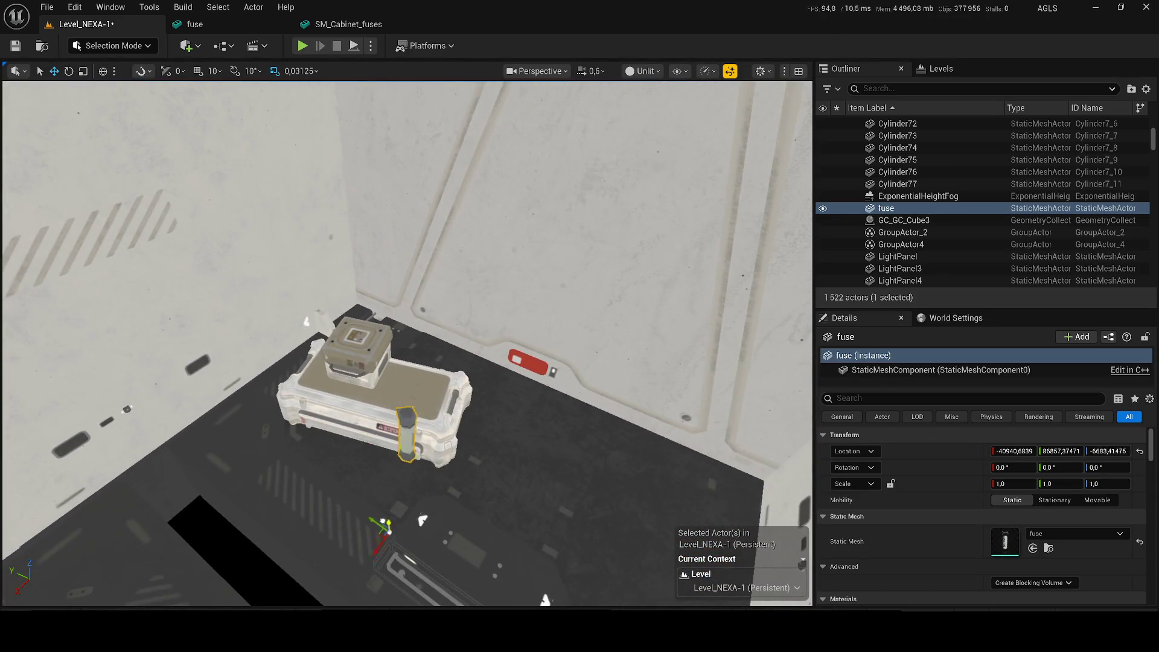
{"action": "mouse_move", "coordinate": [408, 489]}
{"action": "left_mouse_down"}
{"action": "mouse_move", "coordinate": [613, 464]}
{"action": "mouse_move", "coordinate": [574, 452]}
{"action": "mouse_move", "coordinate": [453, 355]}
{"action": "left_mouse_up"}
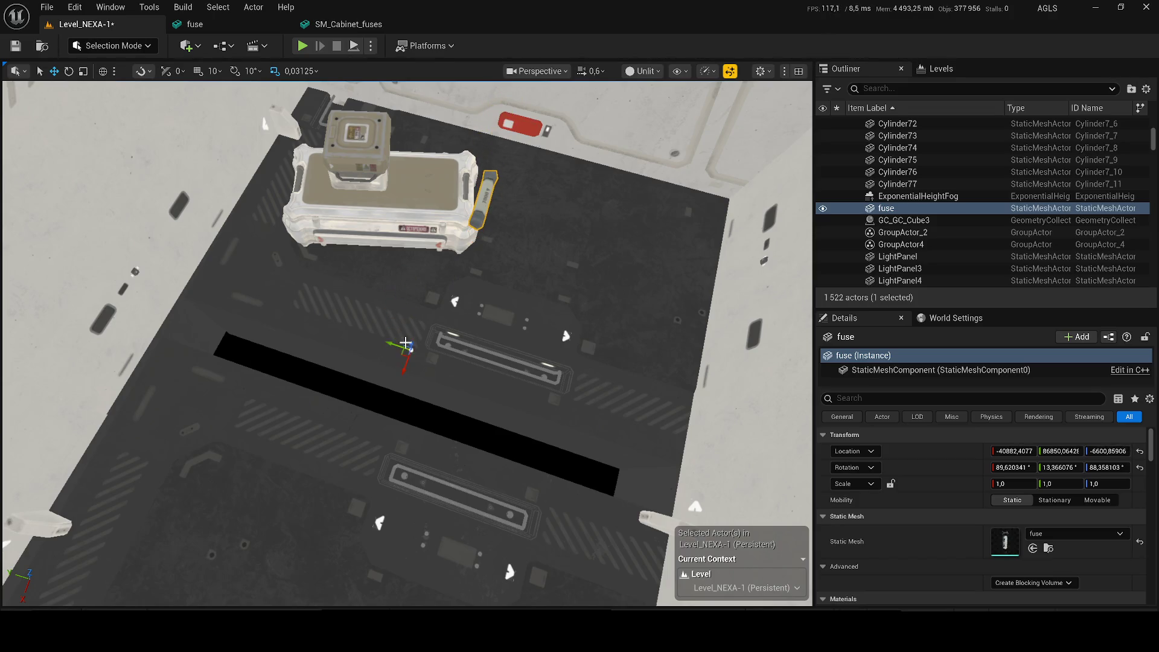
{"action": "mouse_move", "coordinate": [338, 327]}
{"action": "left_mouse_down"}
{"action": "mouse_move", "coordinate": [238, 277]}
{"action": "mouse_move", "coordinate": [235, 323]}
{"action": "mouse_move", "coordinate": [178, 351]}
{"action": "left_mouse_up"}
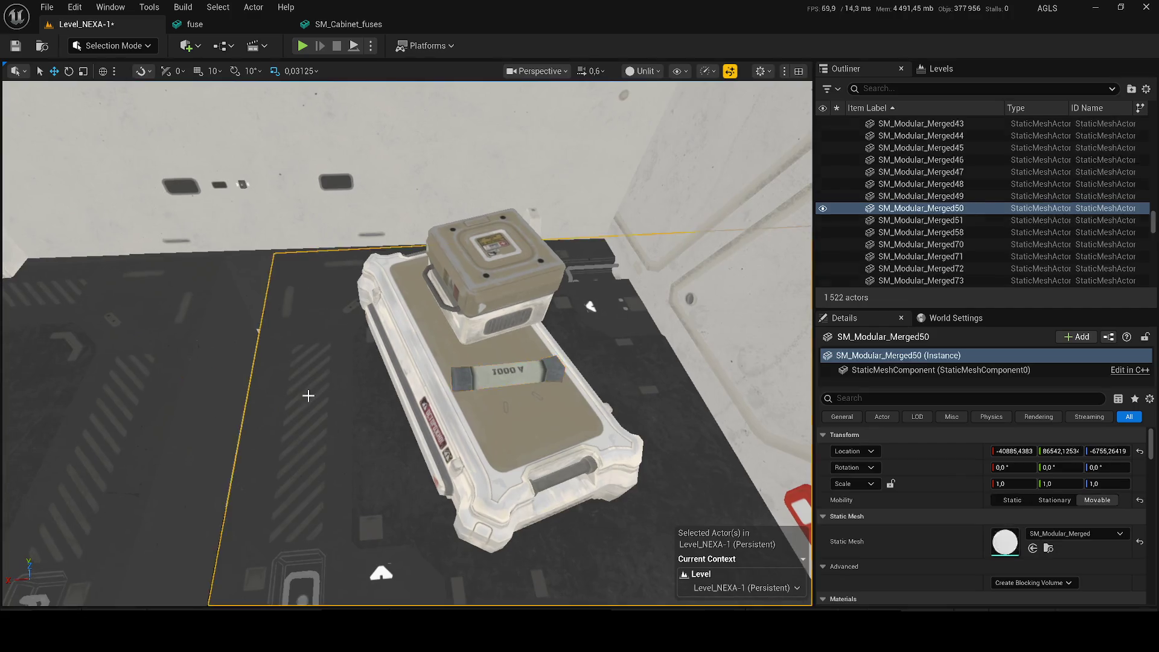
Nudge the floor panel SM_Modular_Merged50 slightly along X, save the level, and start Play
{"action": "left_click", "coordinate": [314, 452]}
{"action": "mouse_move", "coordinate": [524, 463]}
{"action": "left_mouse_down"}
{"action": "mouse_move", "coordinate": [471, 463]}
{"action": "mouse_move", "coordinate": [524, 463]}
{"action": "left_mouse_up"}
{"action": "left_click_drag", "start_coordinate": [710, 431], "coordinate": [716, 445]}
{"action": "key", "text": "ctrl+s"}
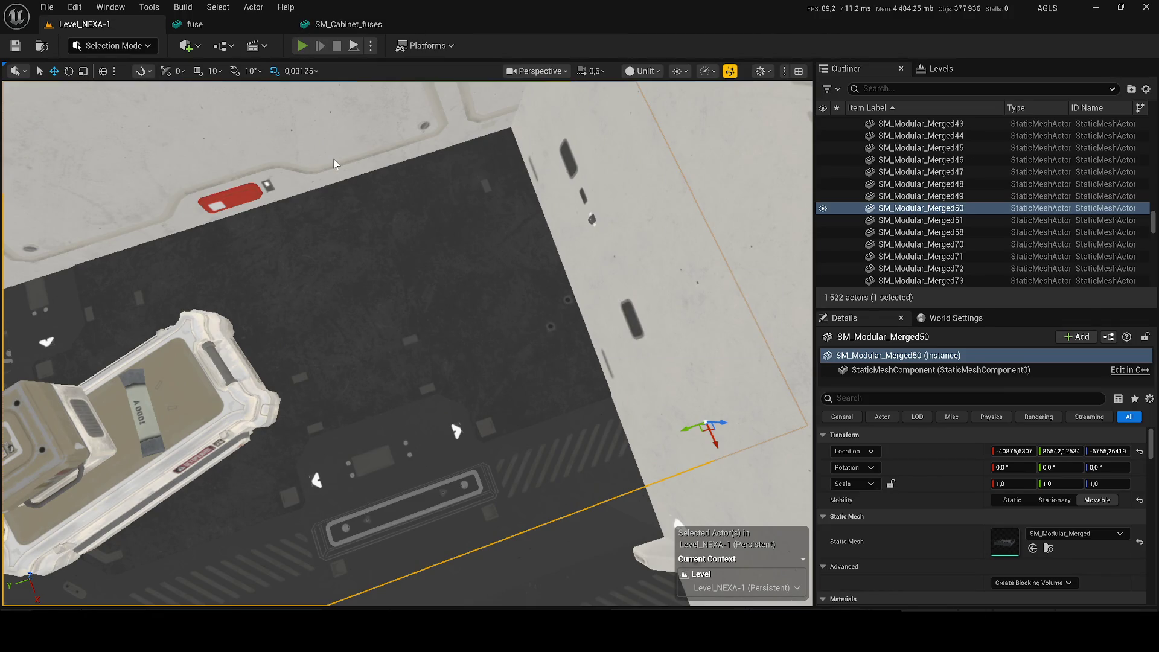
{"action": "key", "text": "alt+p"}
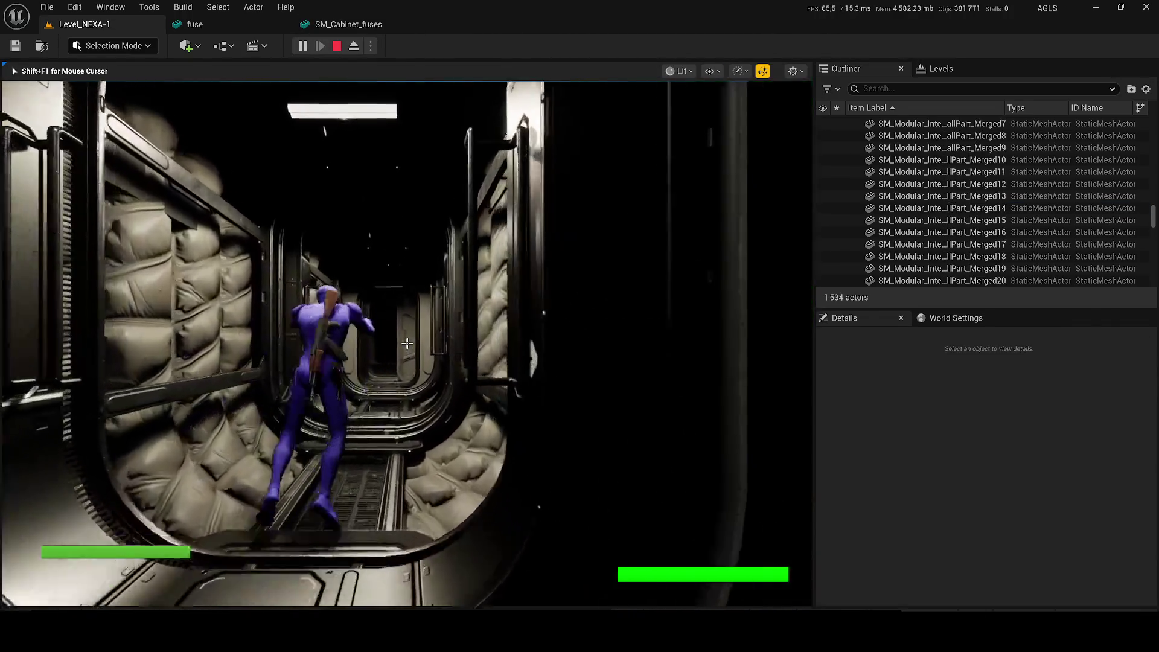
Walk the character through the corridor into the red-lit room up to the red cabinet
{"action": "key", "text": "w"}
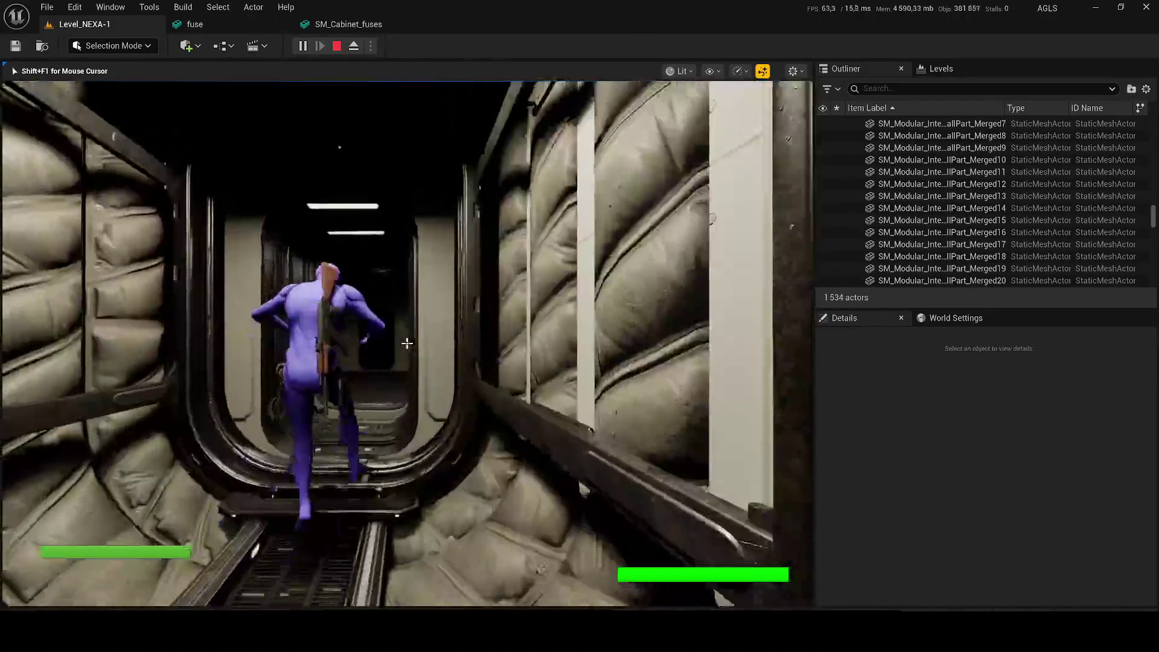
{"action": "key", "text": "w"}
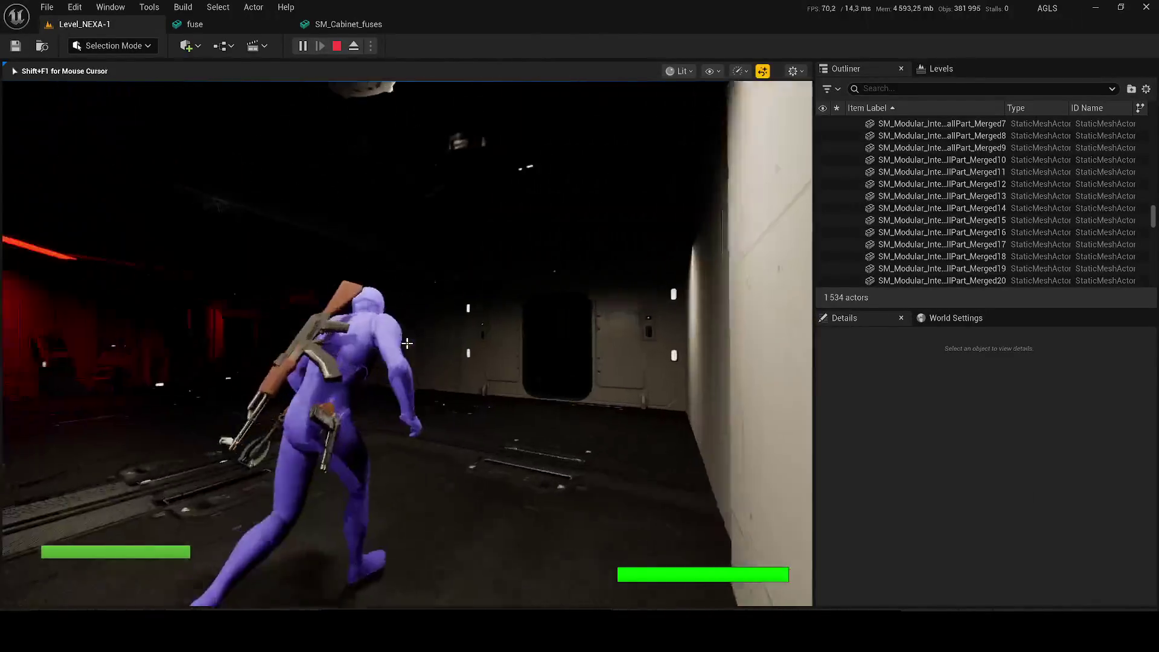
{"action": "key", "text": "w"}
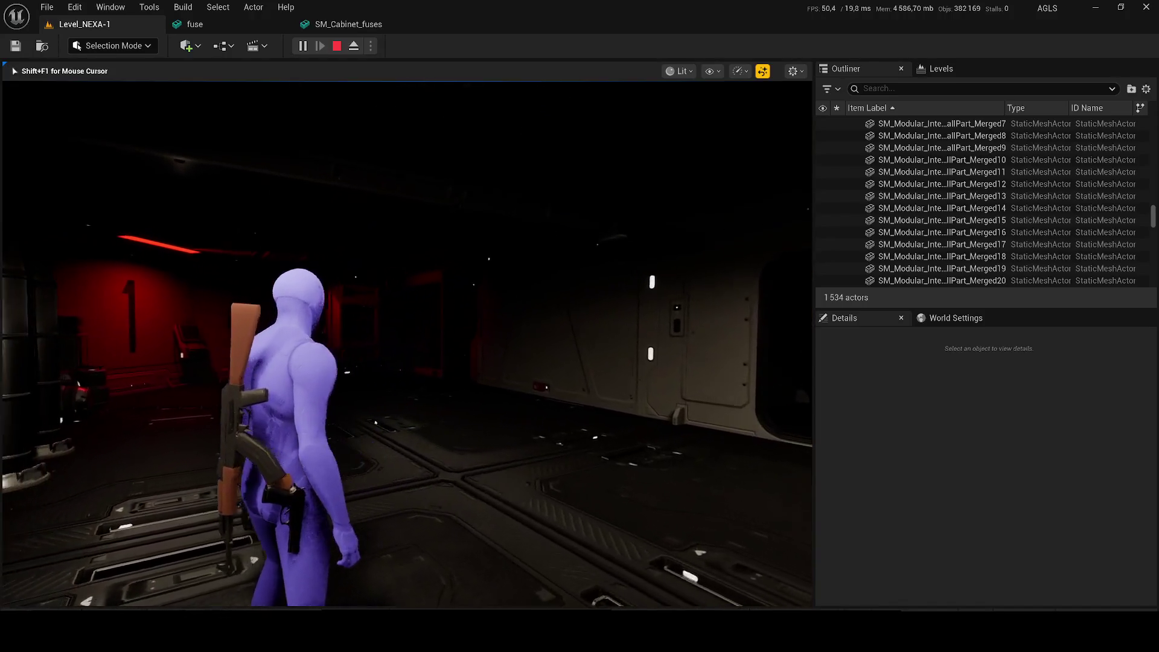
{"action": "key", "text": "w"}
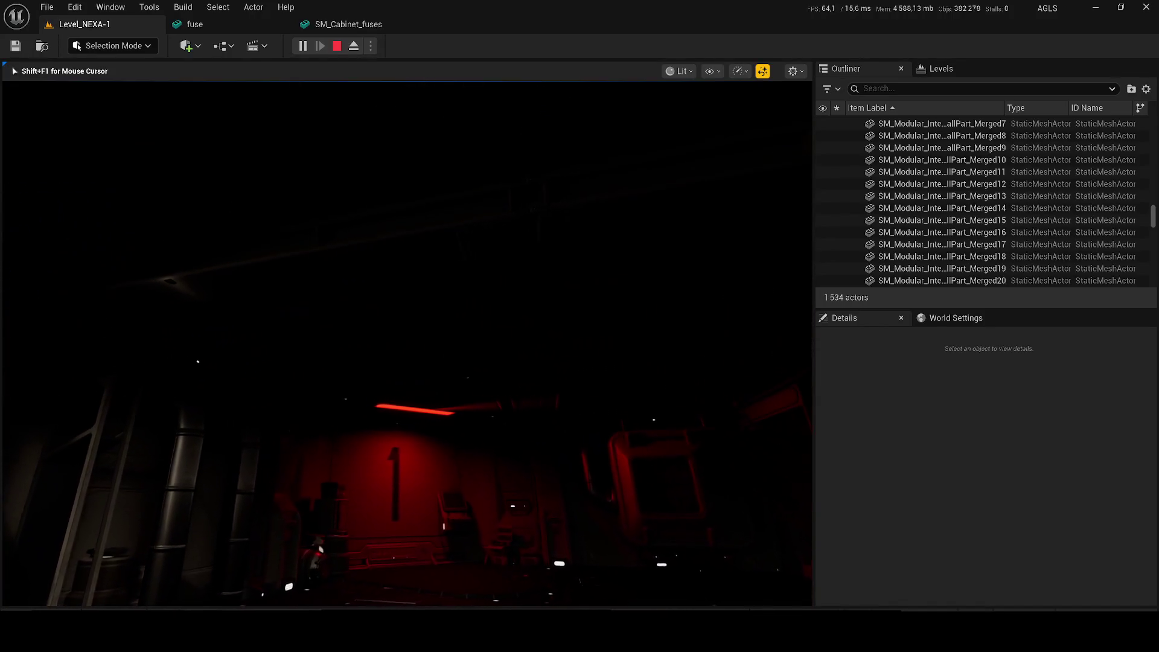
{"action": "key", "text": "w"}
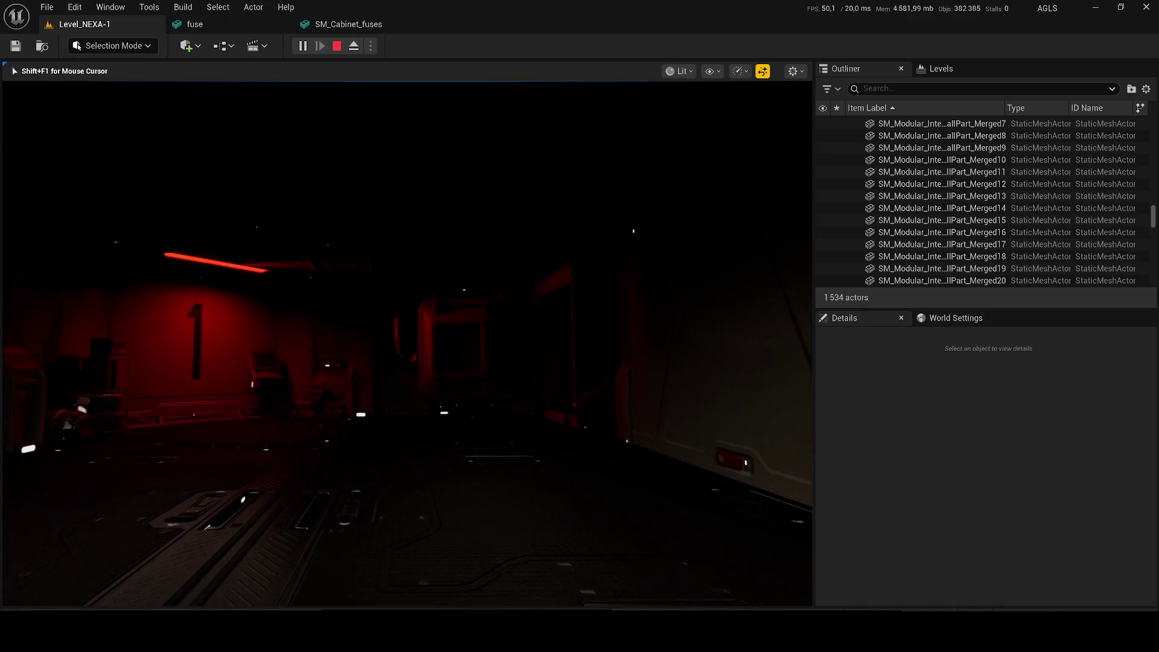
{"action": "key", "text": "w"}
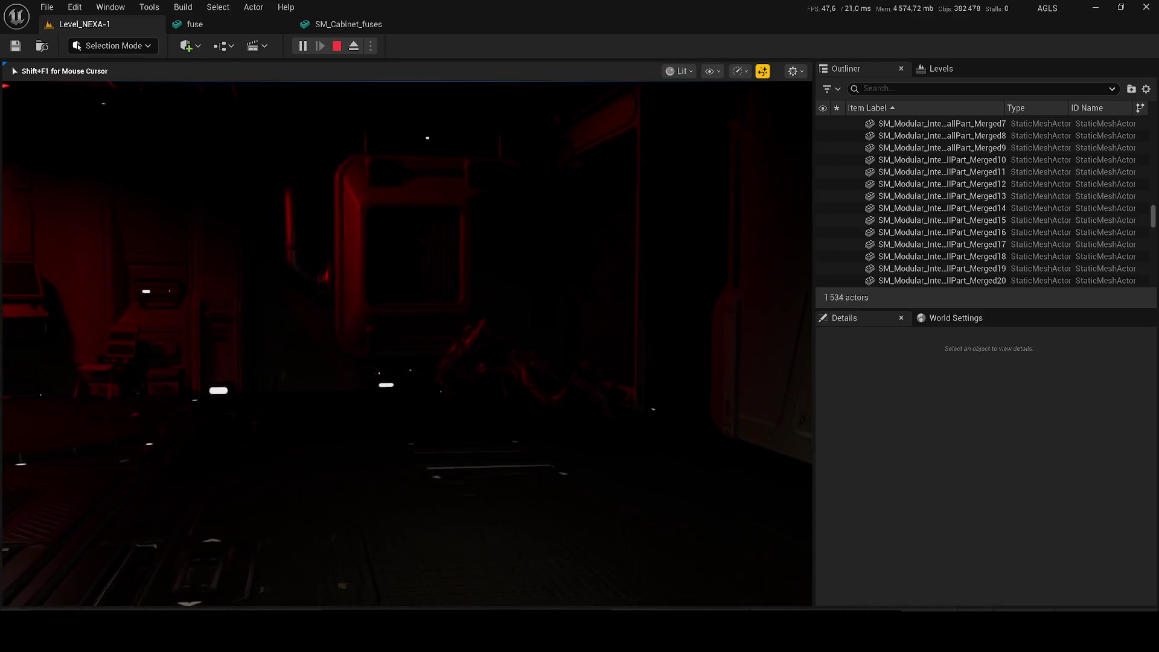
{"action": "key", "text": "w"}
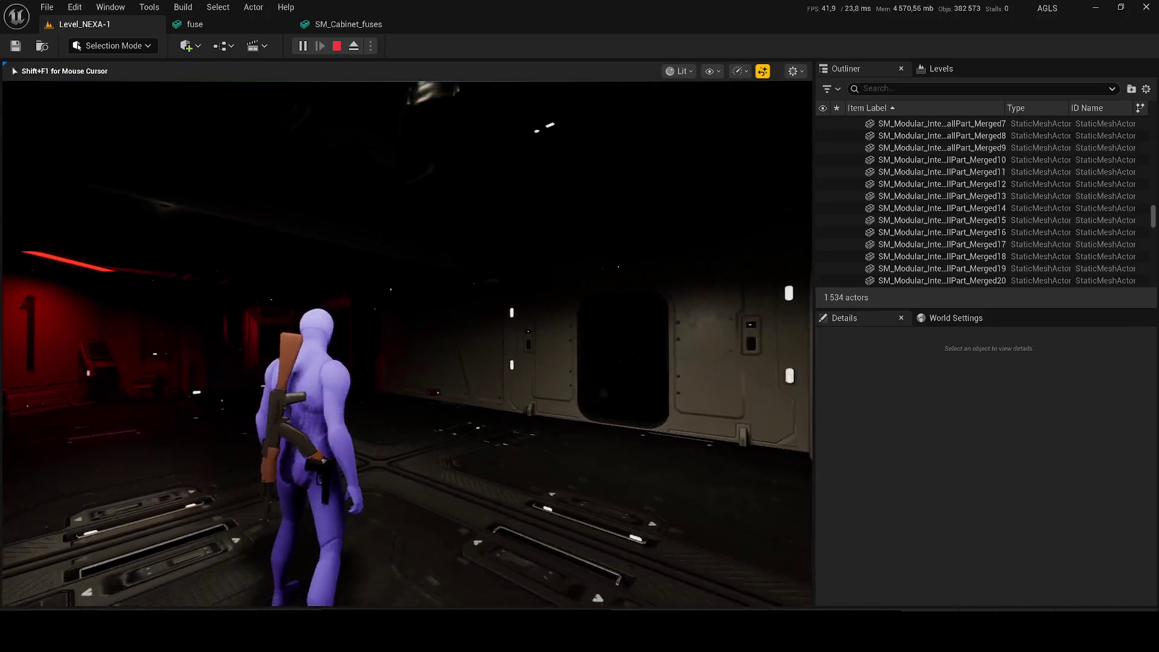
{"action": "key", "text": "w"}
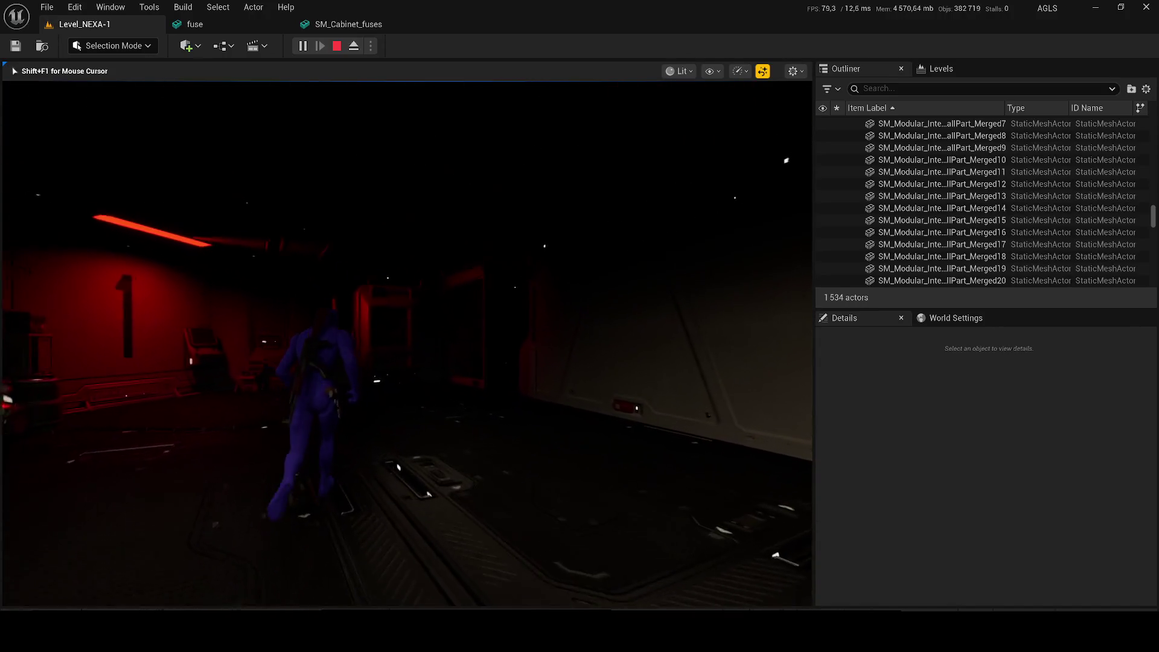
{"action": "key", "text": "w"}
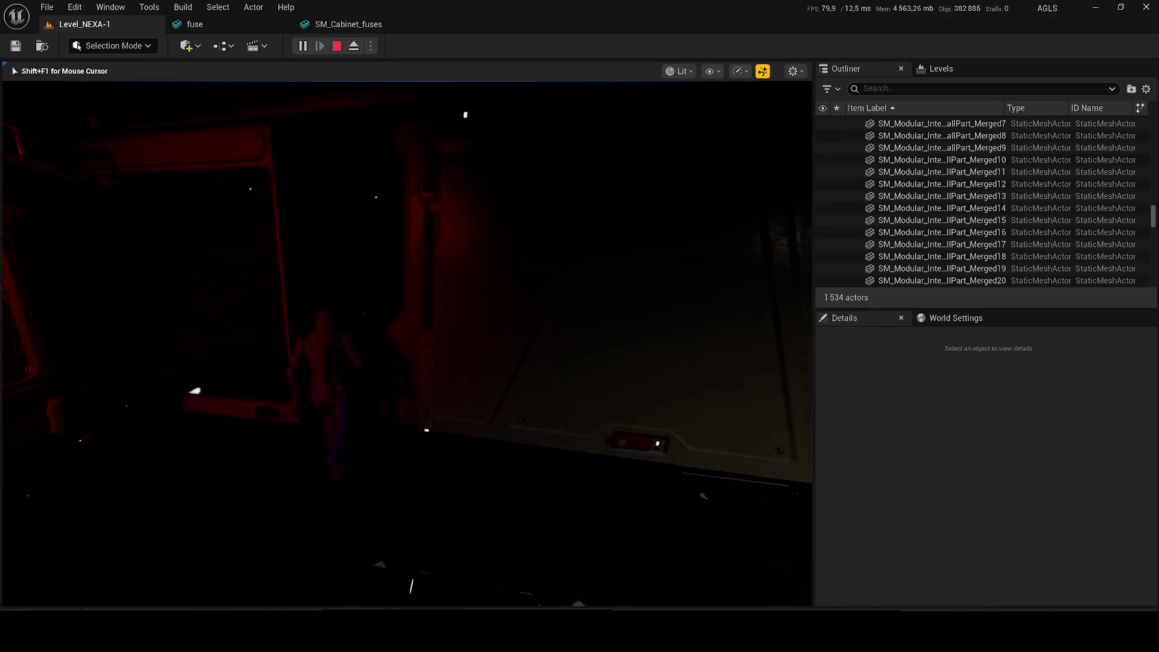
Cycle through detail lighting, wireframe and unlit view modes, then stop the play test
{"action": "key", "text": "w"}
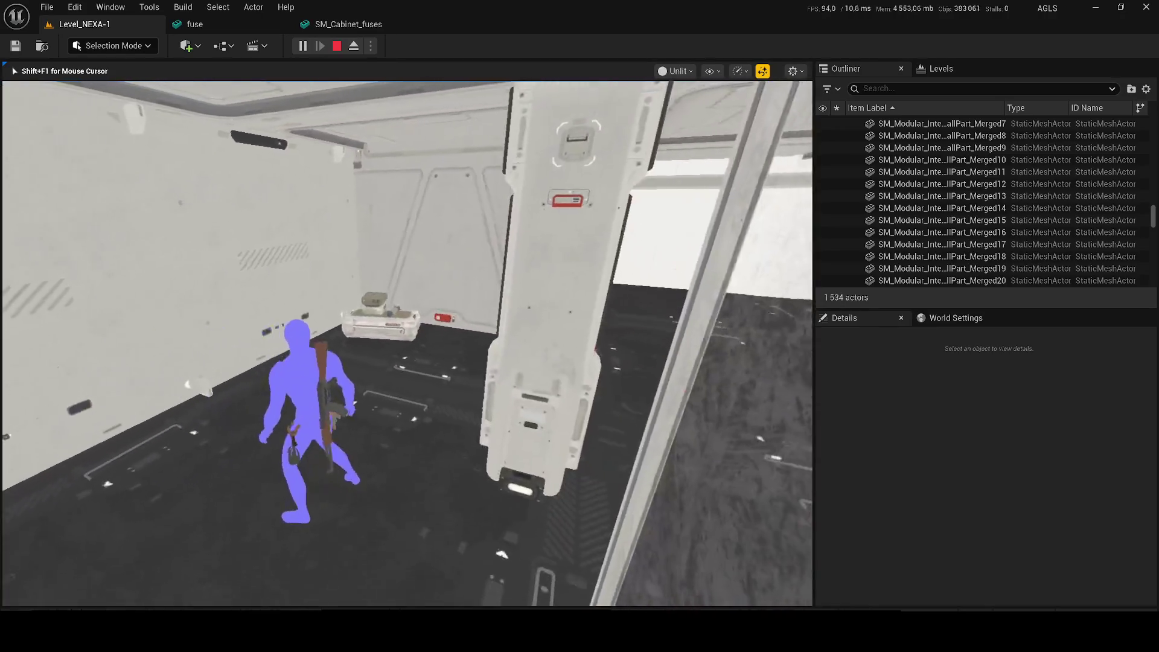
{"action": "key", "text": "F4"}
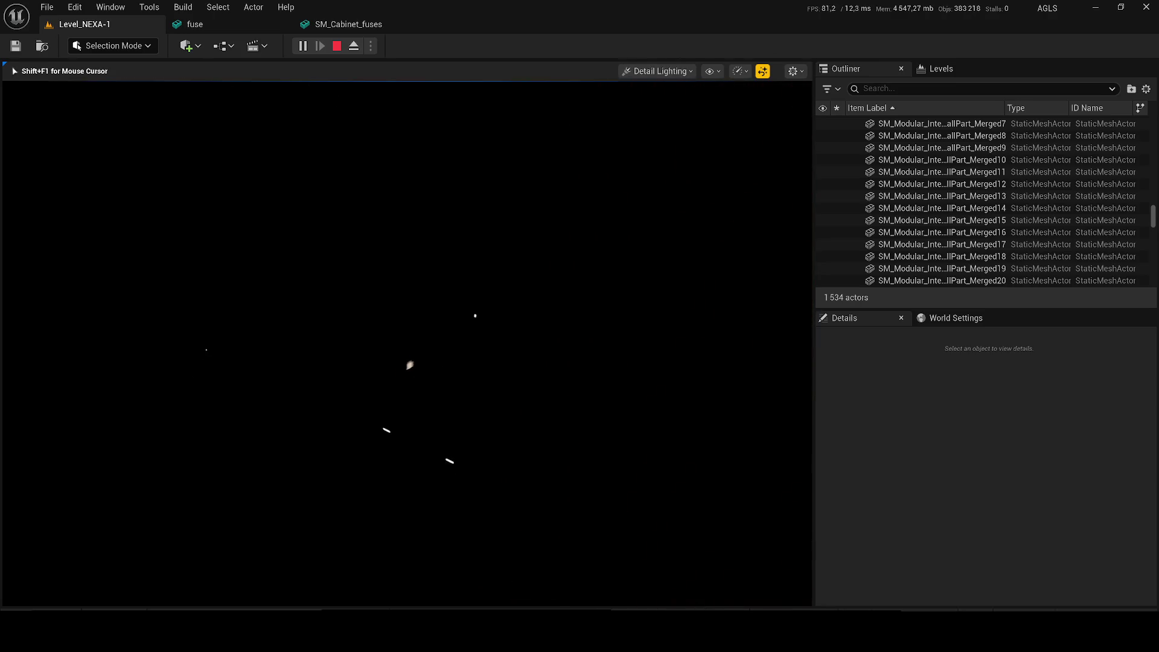
{"action": "key", "text": "F1"}
{"action": "key", "text": "F2"}
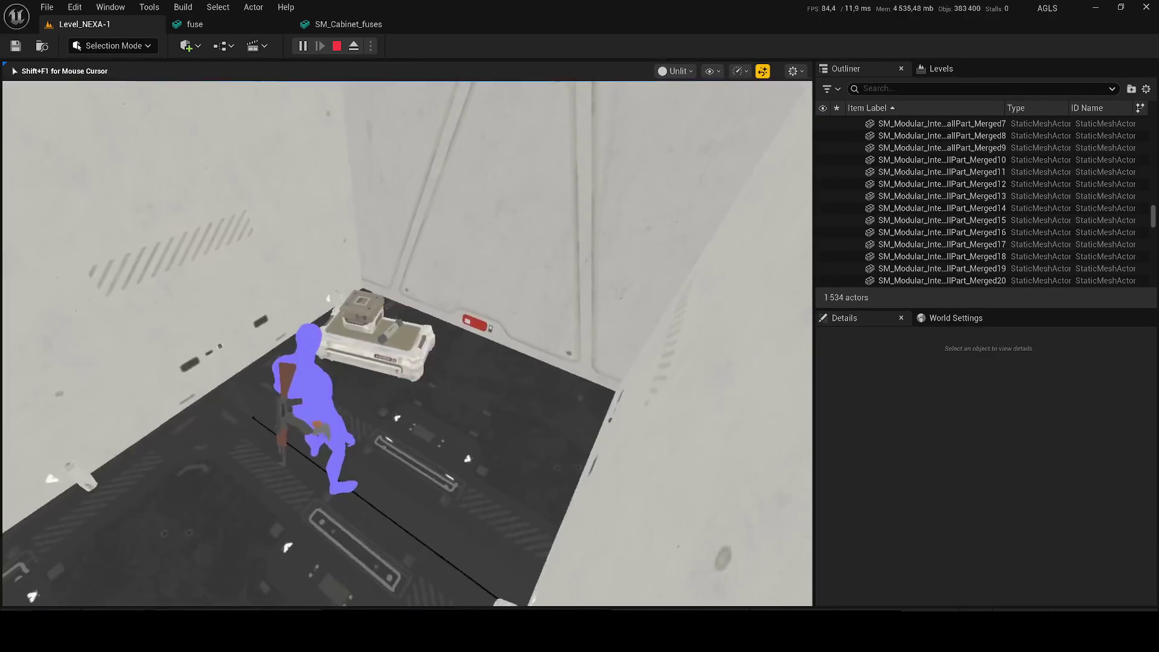
{"action": "key", "text": "Escape"}
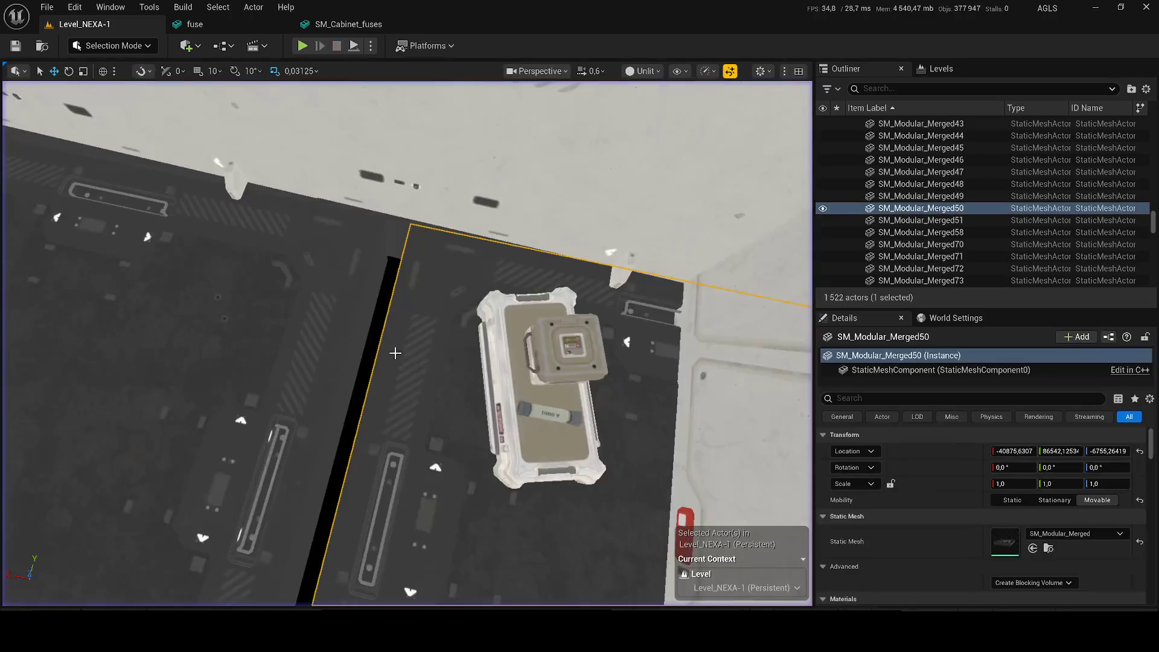
Save Level_NEXA-1, select the fuse on the cabinet, and open the Electrical_equipment meshes folder
{"action": "left_click_drag", "start_coordinate": [419, 364], "coordinate": [374, 314]}
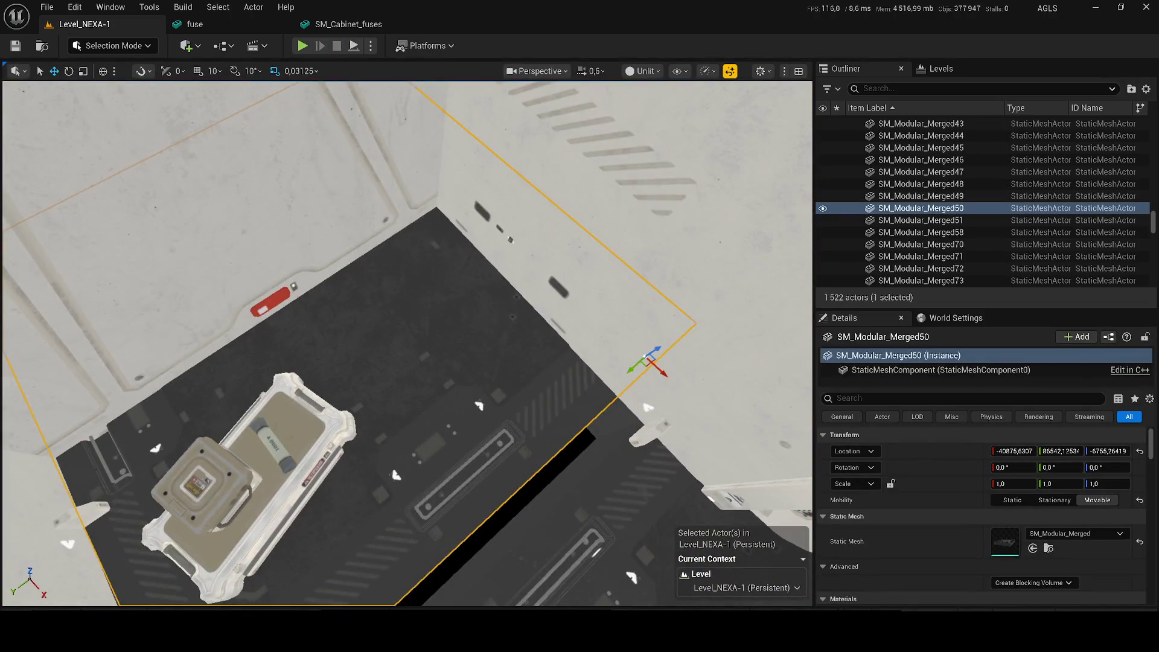
{"action": "key", "text": "ctrl+s"}
{"action": "mouse_move", "coordinate": [407, 344]}
{"action": "left_mouse_down"}
{"action": "mouse_move", "coordinate": [368, 314]}
{"action": "mouse_move", "coordinate": [338, 232]}
{"action": "mouse_move", "coordinate": [314, 227]}
{"action": "left_mouse_up"}
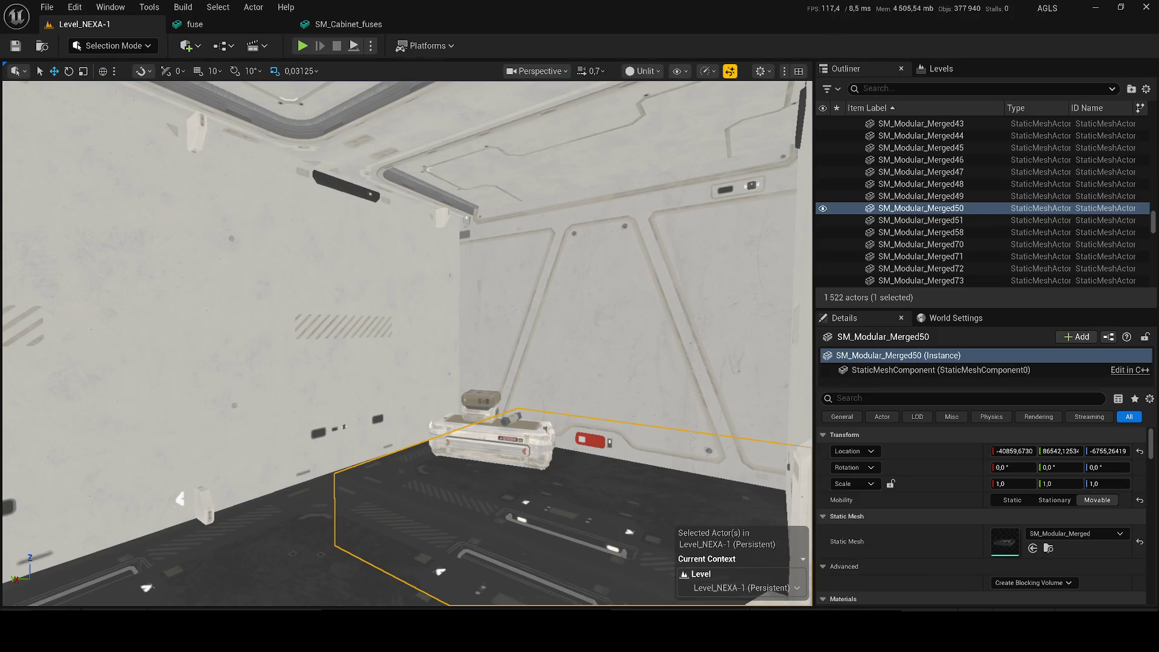
{"action": "mouse_move", "coordinate": [313, 227]}
{"action": "left_mouse_down"}
{"action": "mouse_move", "coordinate": [309, 188]}
{"action": "mouse_move", "coordinate": [309, 199]}
{"action": "left_mouse_up"}
{"action": "left_click", "coordinate": [531, 464]}
{"action": "mouse_move", "coordinate": [531, 464]}
{"action": "left_mouse_down"}
{"action": "mouse_move", "coordinate": [405, 413]}
{"action": "mouse_move", "coordinate": [513, 414]}
{"action": "left_mouse_up"}
{"action": "key", "text": "ctrl+space"}
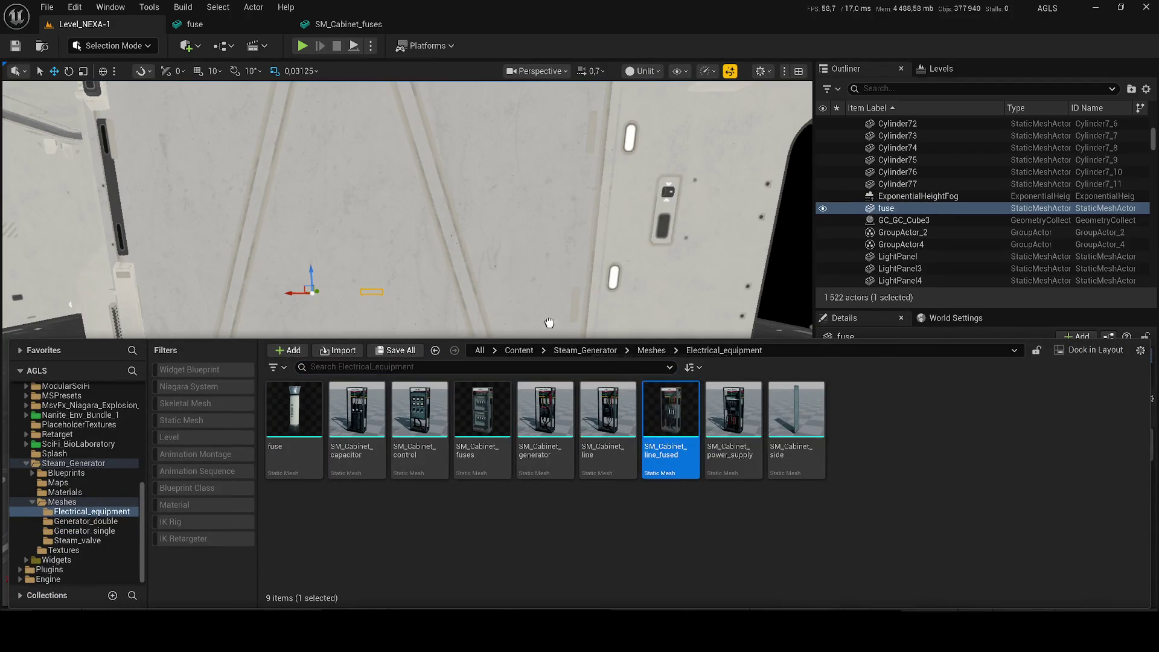
Place the SM_Cabinet_line_fused cabinet down beside the wall in the room
{"action": "left_click_drag", "start_coordinate": [559, 329], "coordinate": [493, 334]}
{"action": "left_click_drag", "start_coordinate": [497, 393], "coordinate": [503, 408]}
{"action": "key", "text": "e"}
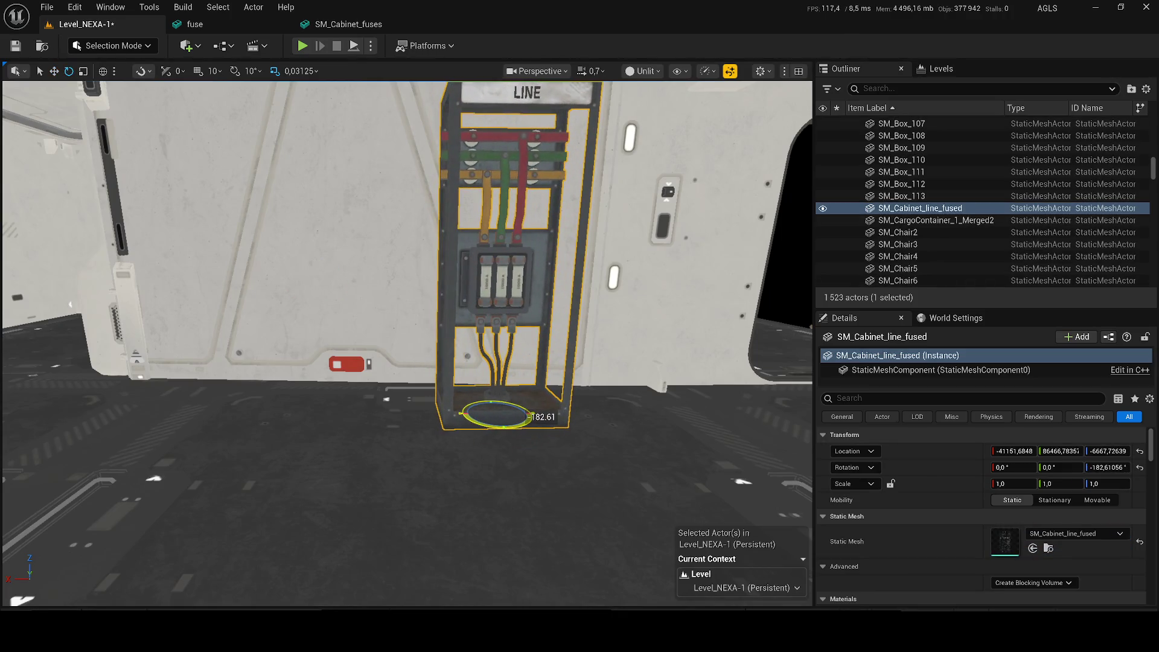
{"action": "mouse_move", "coordinate": [462, 423]}
{"action": "left_mouse_down"}
{"action": "mouse_move", "coordinate": [531, 374]}
{"action": "mouse_move", "coordinate": [586, 528]}
{"action": "mouse_move", "coordinate": [511, 338]}
{"action": "mouse_move", "coordinate": [439, 344]}
{"action": "mouse_move", "coordinate": [455, 404]}
{"action": "left_mouse_up"}
{"action": "scroll", "coordinate": [442, 393], "scroll_direction": "down", "scroll_amount": 10}
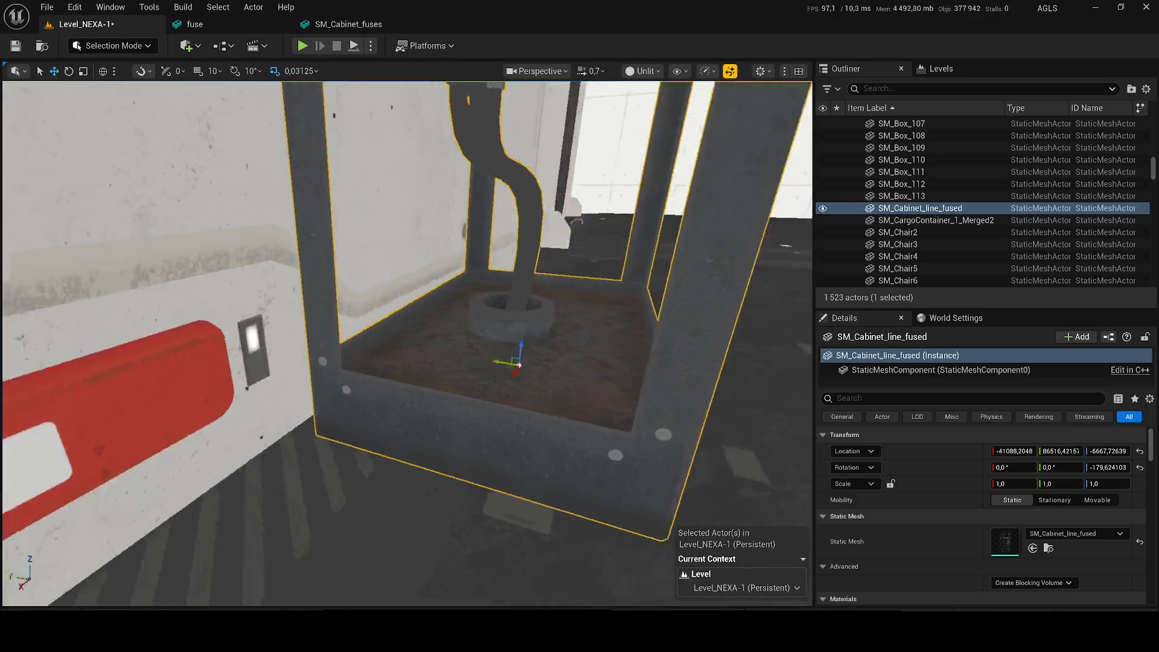
{"action": "scroll", "coordinate": [407, 344], "scroll_direction": "down", "scroll_amount": 1}
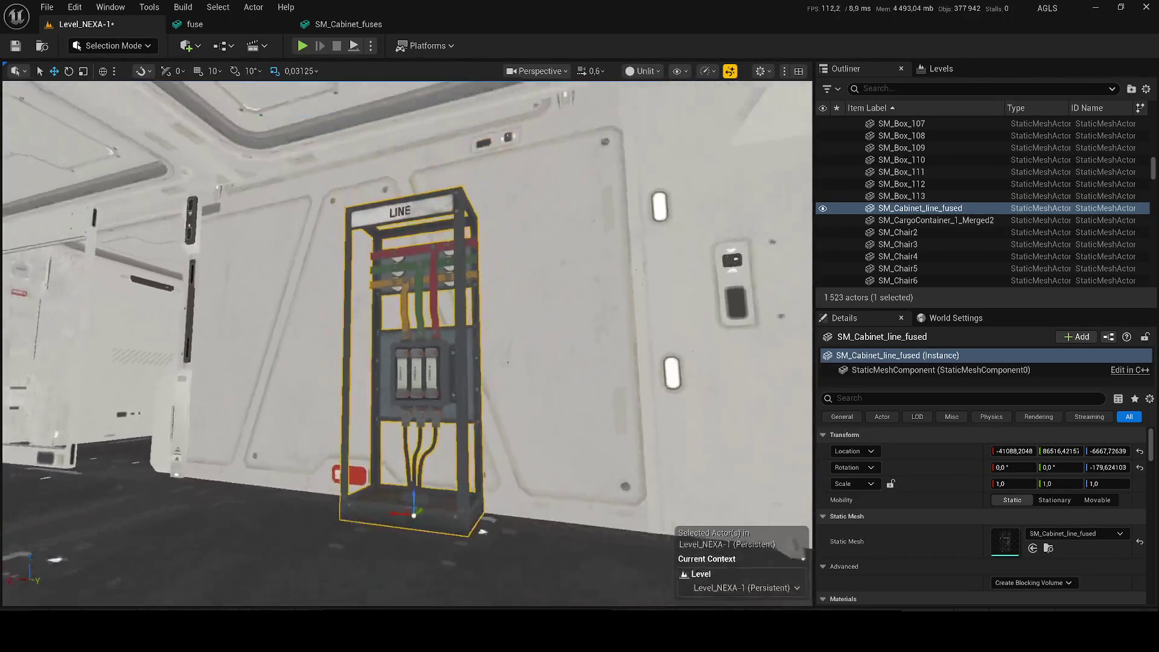
{"action": "scroll", "coordinate": [413, 353], "scroll_direction": "up", "scroll_amount": 10}
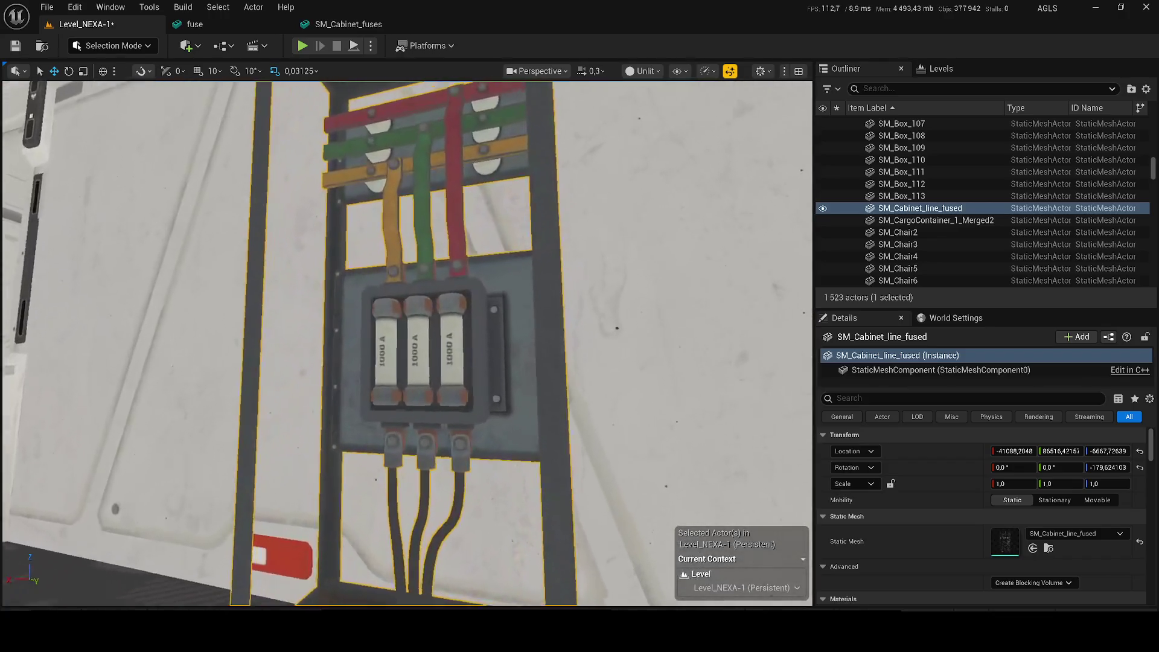
{"action": "scroll", "coordinate": [415, 400], "scroll_direction": "down", "scroll_amount": 10}
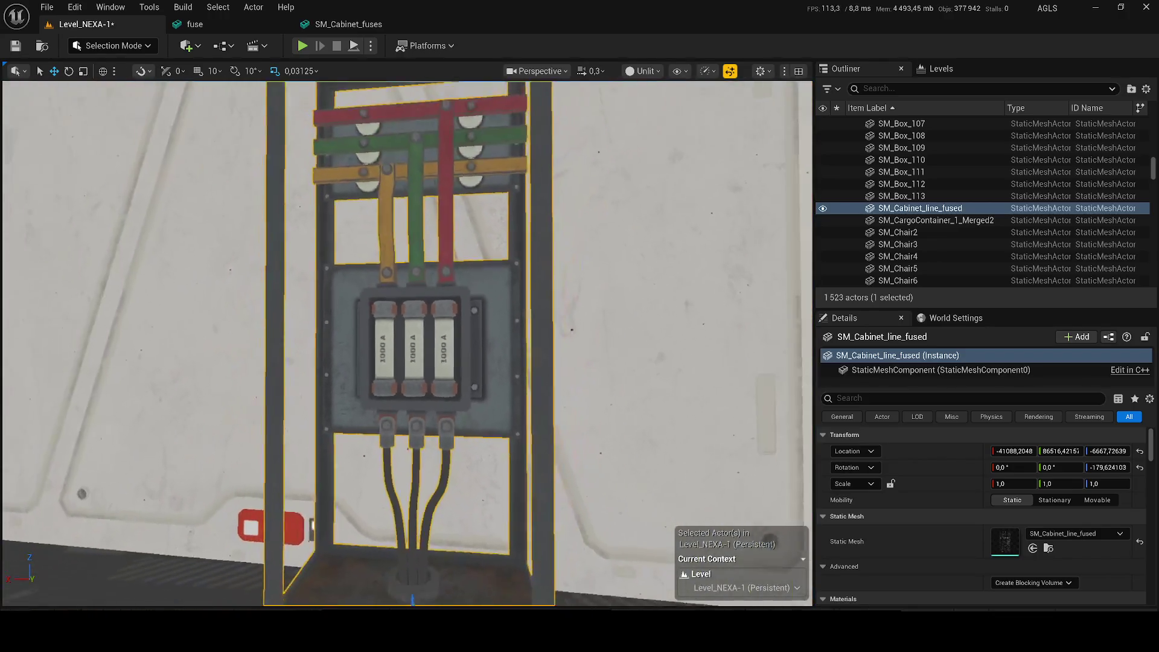
Save the level and minimize the Unreal editor to show the desktop
{"action": "key", "text": "ctrl+s"}
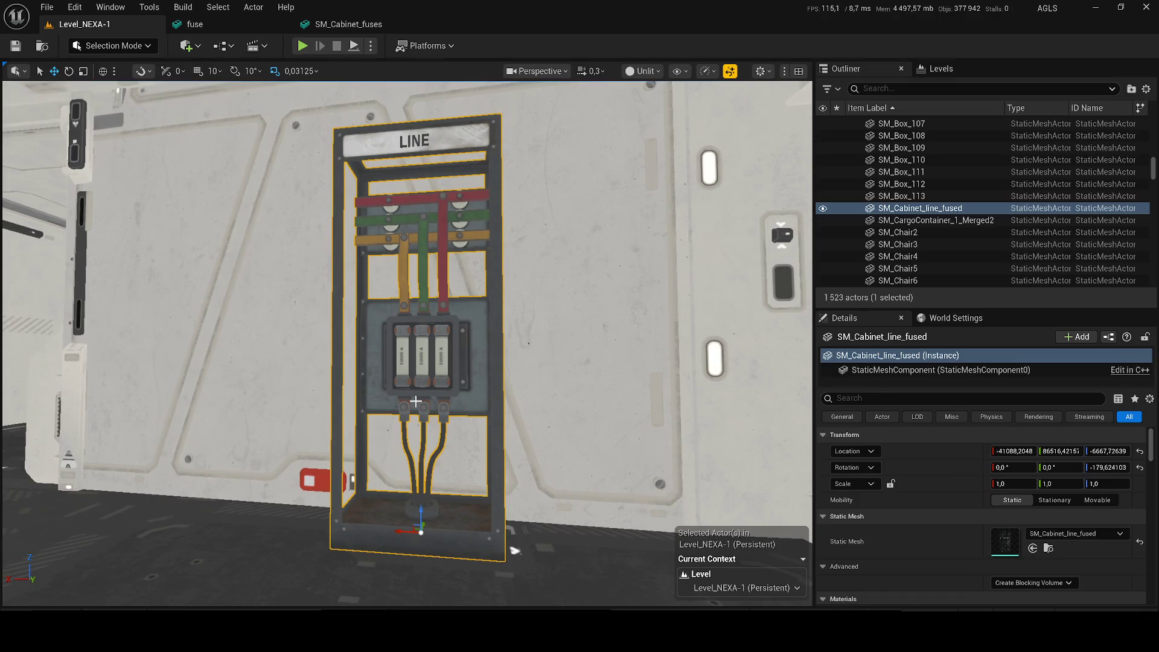
{"action": "mouse_move", "coordinate": [415, 401]}
{"action": "left_mouse_down"}
{"action": "mouse_move", "coordinate": [229, 398]}
{"action": "mouse_move", "coordinate": [664, 399]}
{"action": "mouse_move", "coordinate": [530, 555]}
{"action": "left_mouse_up"}
{"action": "scroll", "coordinate": [410, 398], "scroll_direction": "up", "scroll_amount": 1}
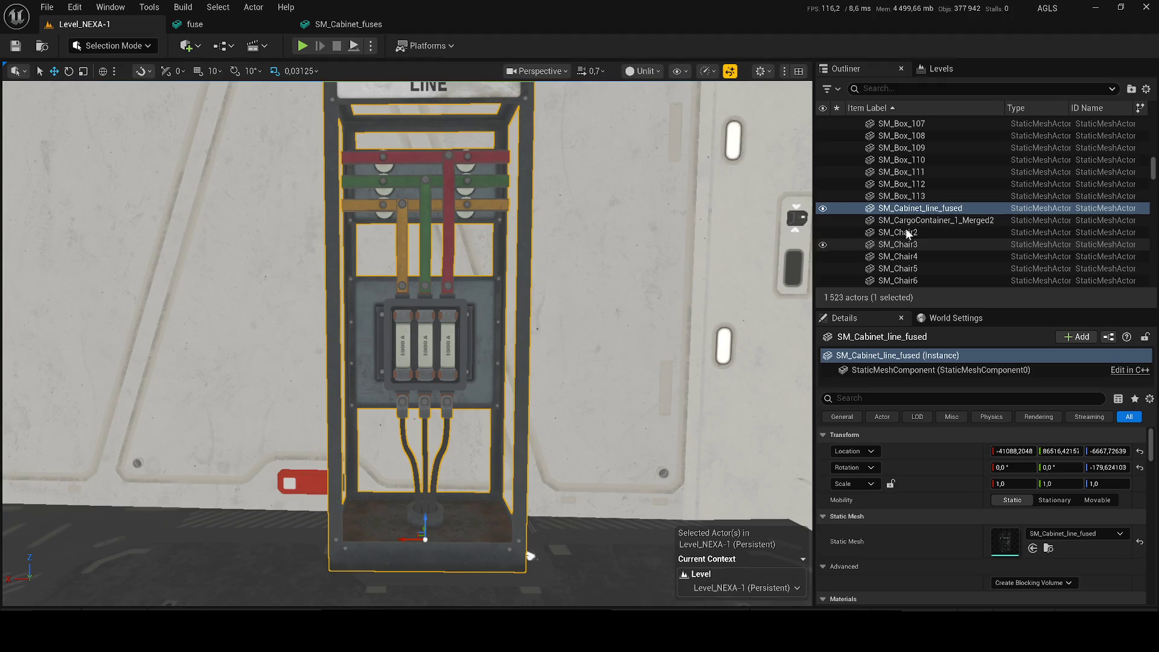
{"action": "left_click", "coordinate": [1094, 8]}
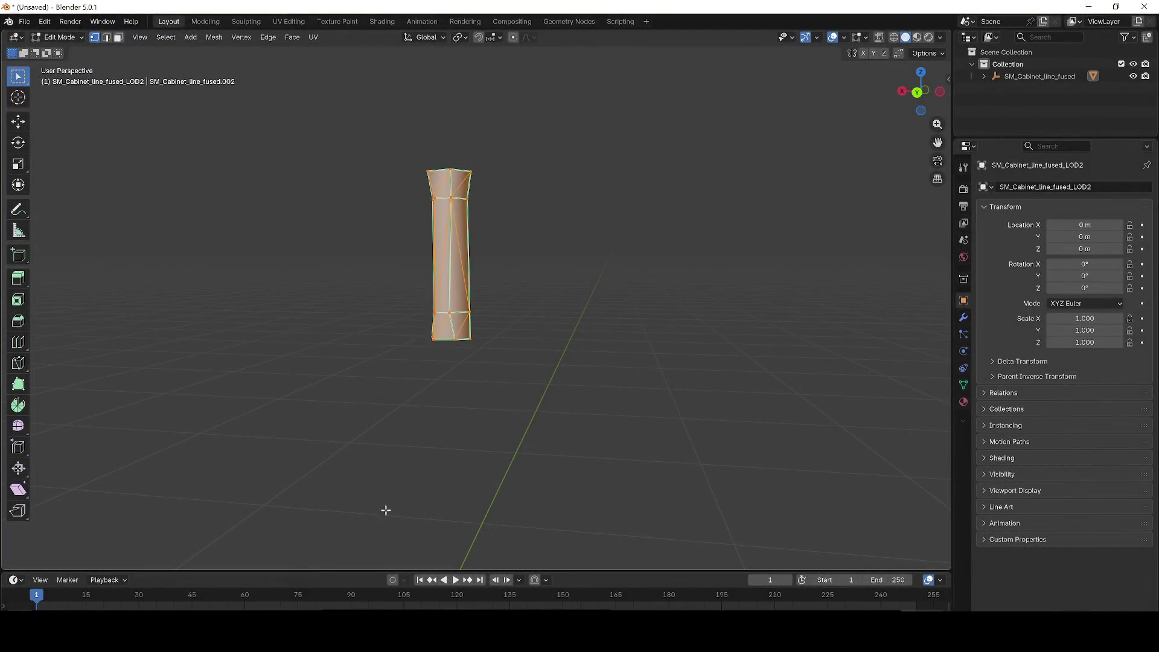
Delete the old cabinet mesh's vertices and remove the cabinet object from the scene
{"action": "key", "text": "x"}
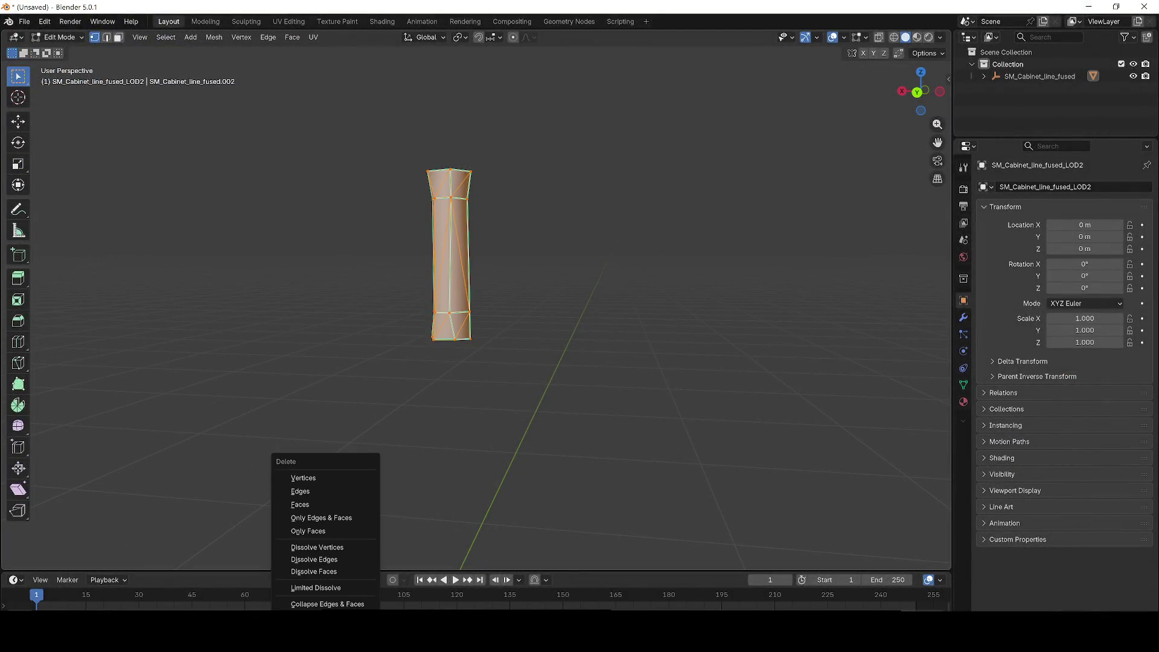
{"action": "left_click", "coordinate": [323, 477]}
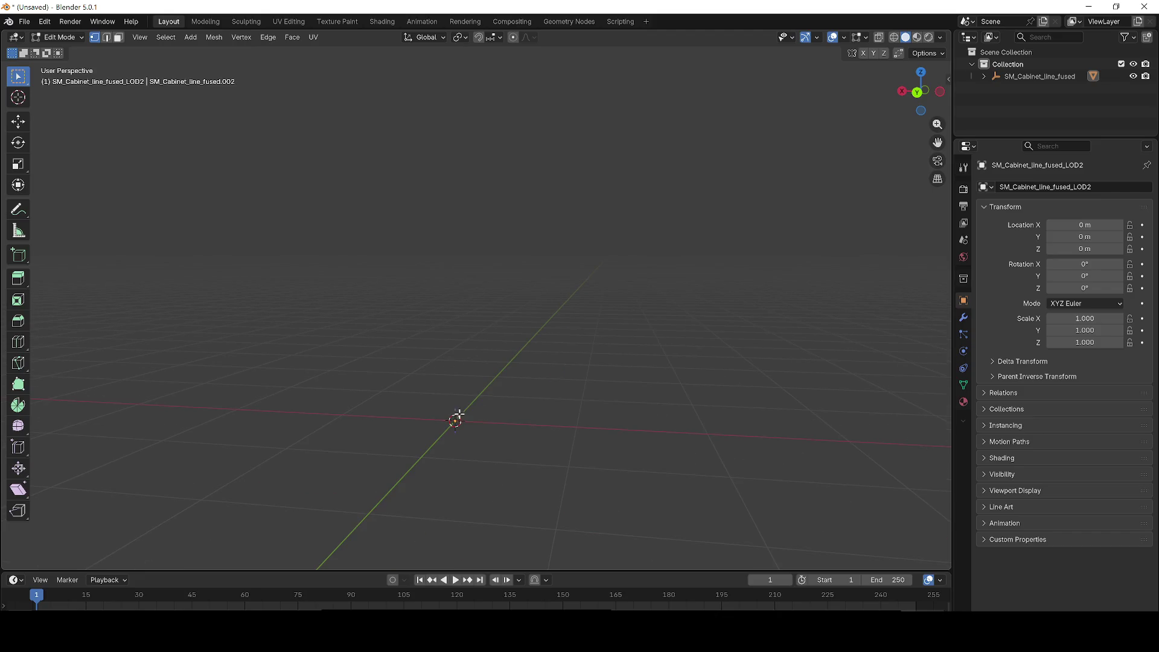
{"action": "left_click", "coordinate": [1015, 76]}
{"action": "key", "text": "Delete"}
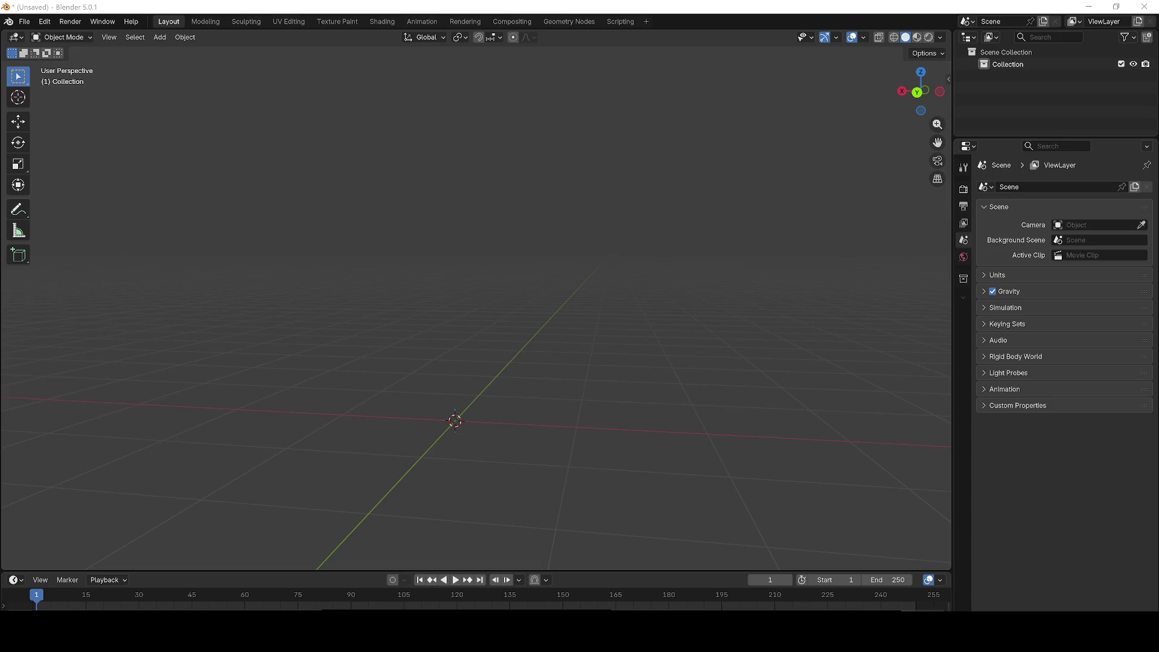
Import SM_Cabinet_line_fused.FBX into the viewport, then delete the imported objects again
{"action": "left_click_drag", "start_coordinate": [265, 299], "coordinate": [397, 306]}
{"action": "left_click", "coordinate": [457, 523]}
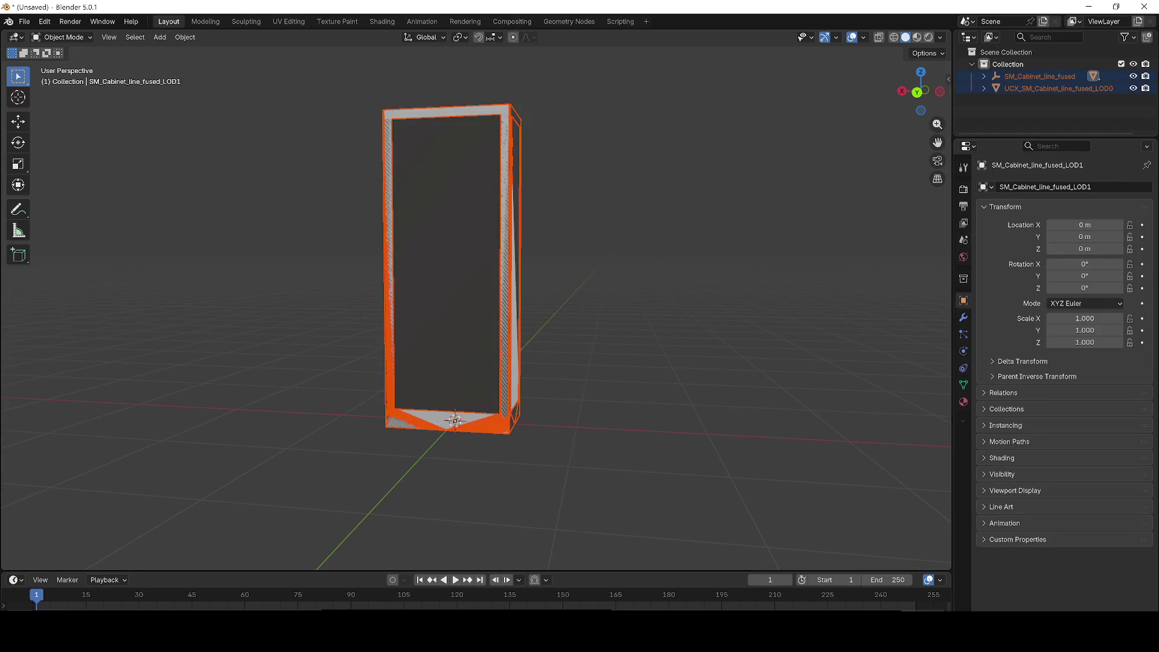
{"action": "left_click_drag", "start_coordinate": [510, 284], "coordinate": [436, 276]}
{"action": "right_click", "coordinate": [400, 267]}
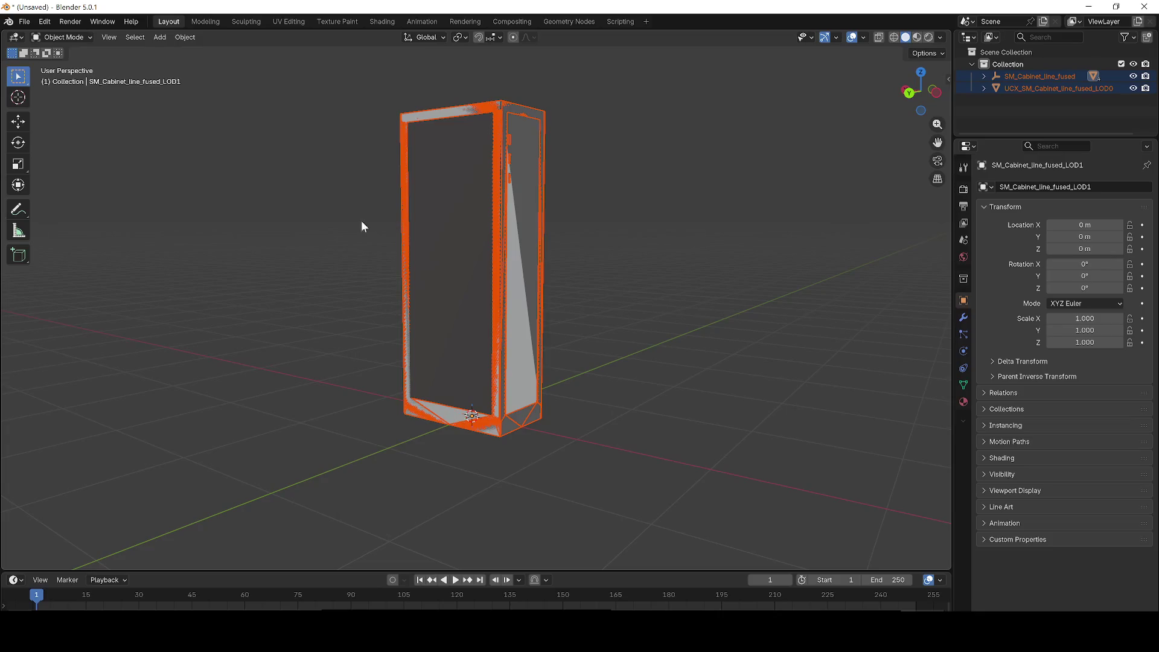
{"action": "mouse_move", "coordinate": [415, 205]}
{"action": "left_mouse_down"}
{"action": "mouse_move", "coordinate": [264, 233]}
{"action": "mouse_move", "coordinate": [522, 254]}
{"action": "left_mouse_up"}
{"action": "key", "text": "Delete"}
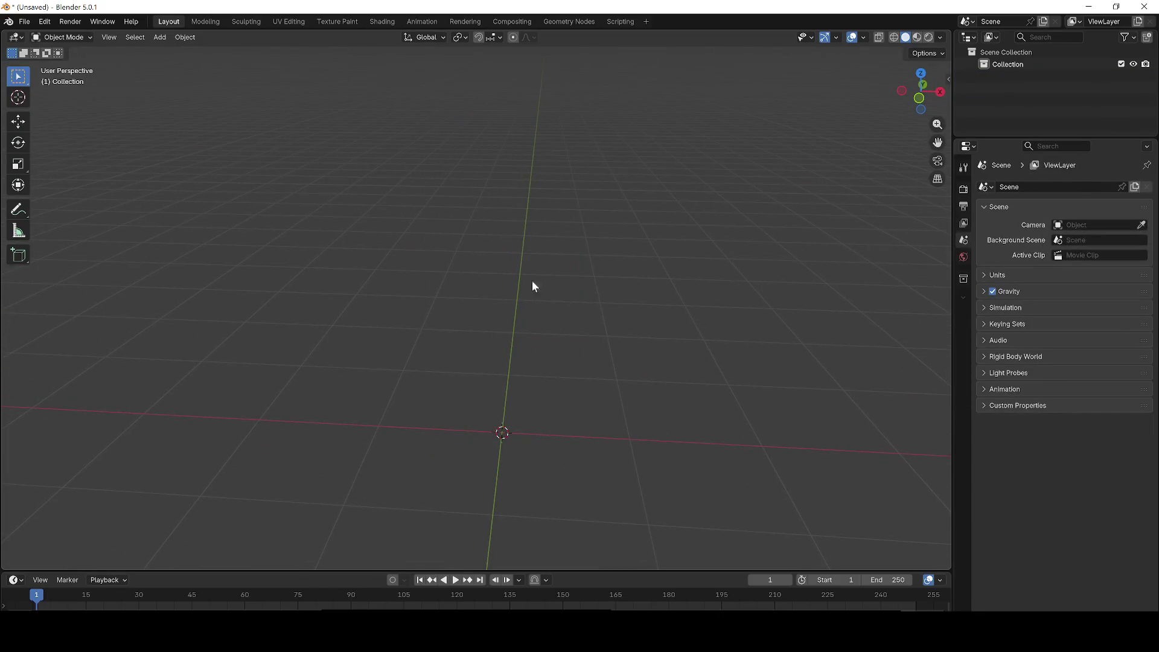
{"action": "left_click_drag", "start_coordinate": [650, 309], "coordinate": [493, 318]}
{"action": "key", "text": "ctrl+z"}
{"action": "key", "text": "ctrl+shift+z"}
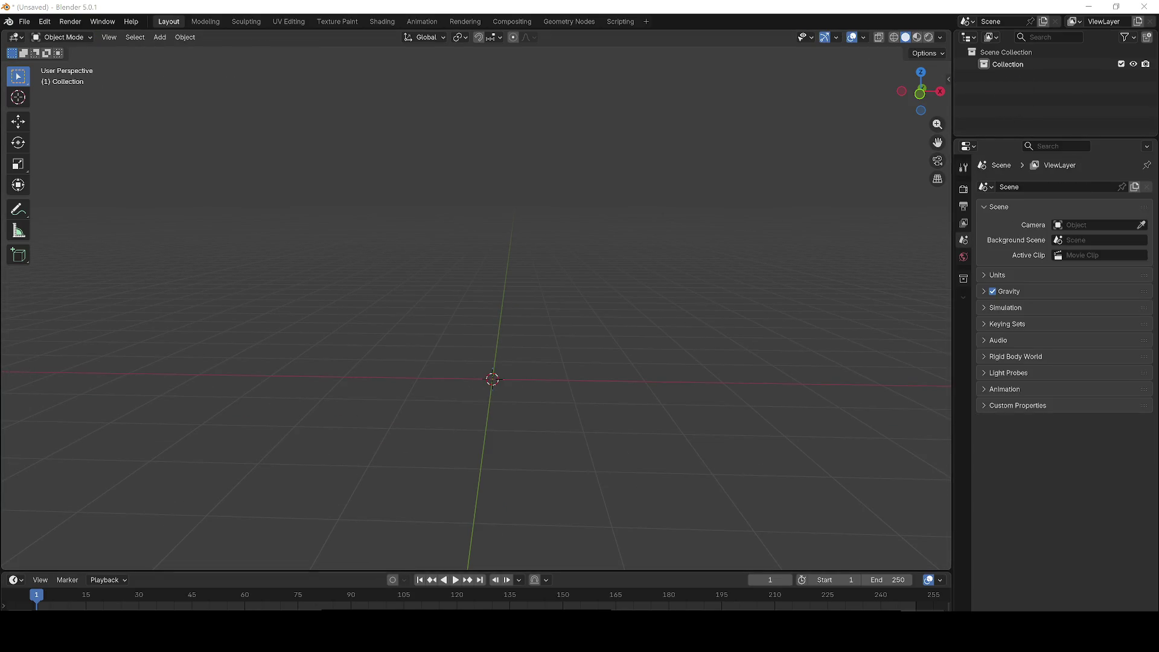
Re-import the cabinet FBX and delete its UCX collision box, keeping the cabinet mesh
{"action": "left_click_drag", "start_coordinate": [0, 301], "coordinate": [396, 298]}
{"action": "left_click", "coordinate": [371, 514]}
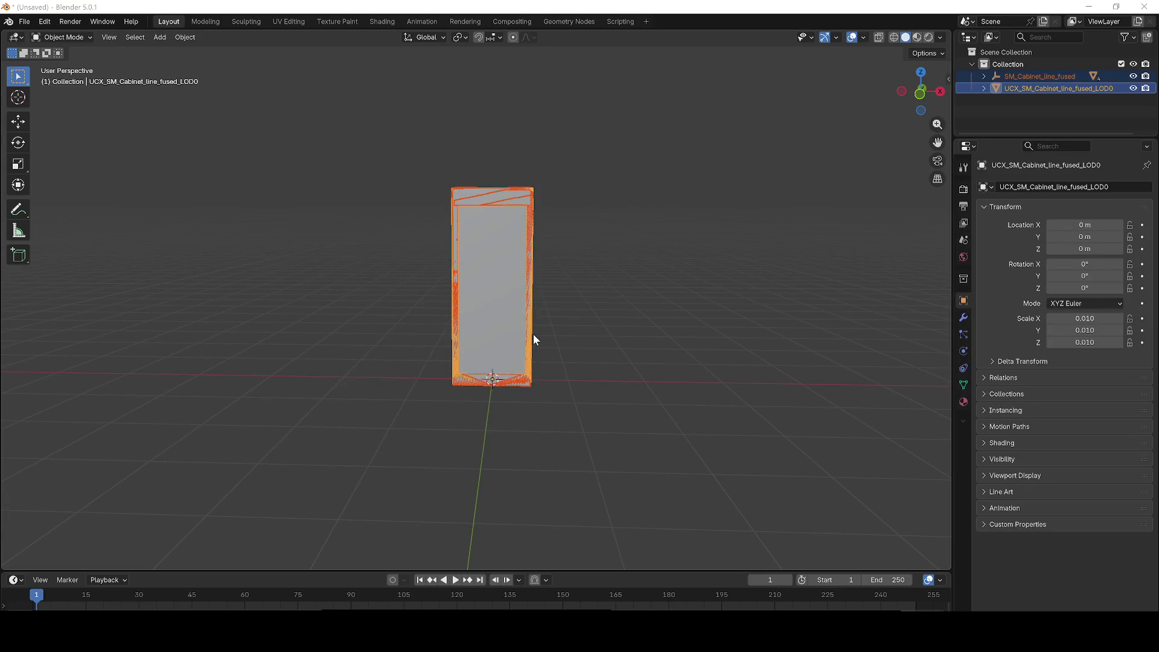
{"action": "key", "text": "Delete"}
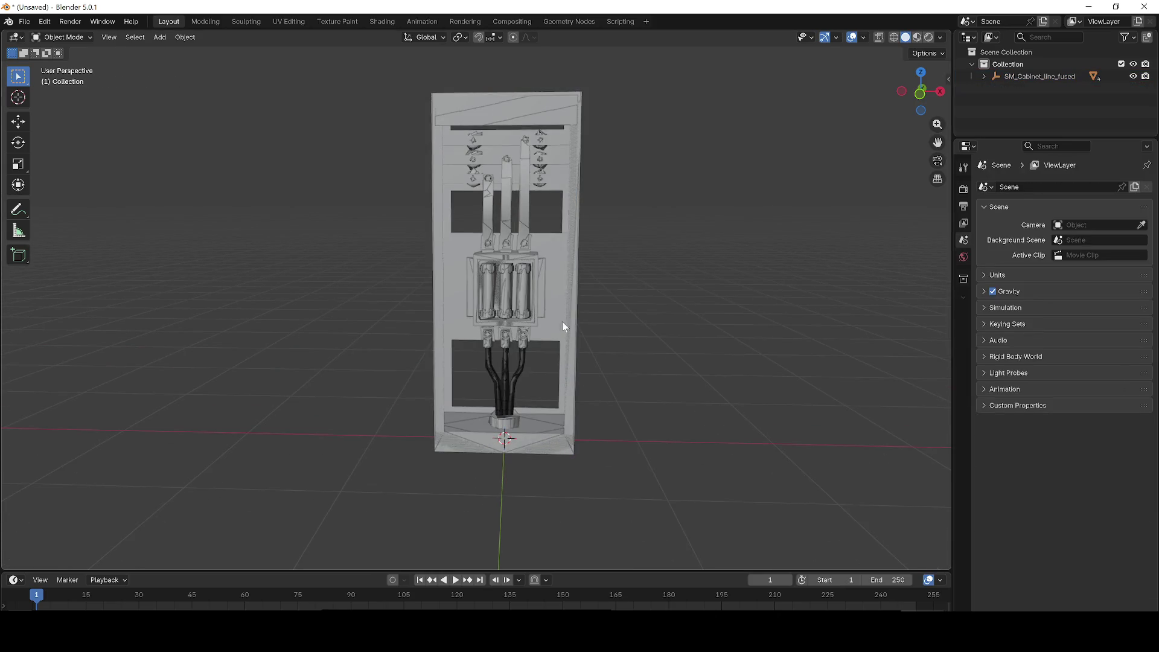
{"action": "left_click", "coordinate": [508, 298]}
{"action": "key", "text": "KP_Decimal"}
{"action": "key", "text": "alt+a"}
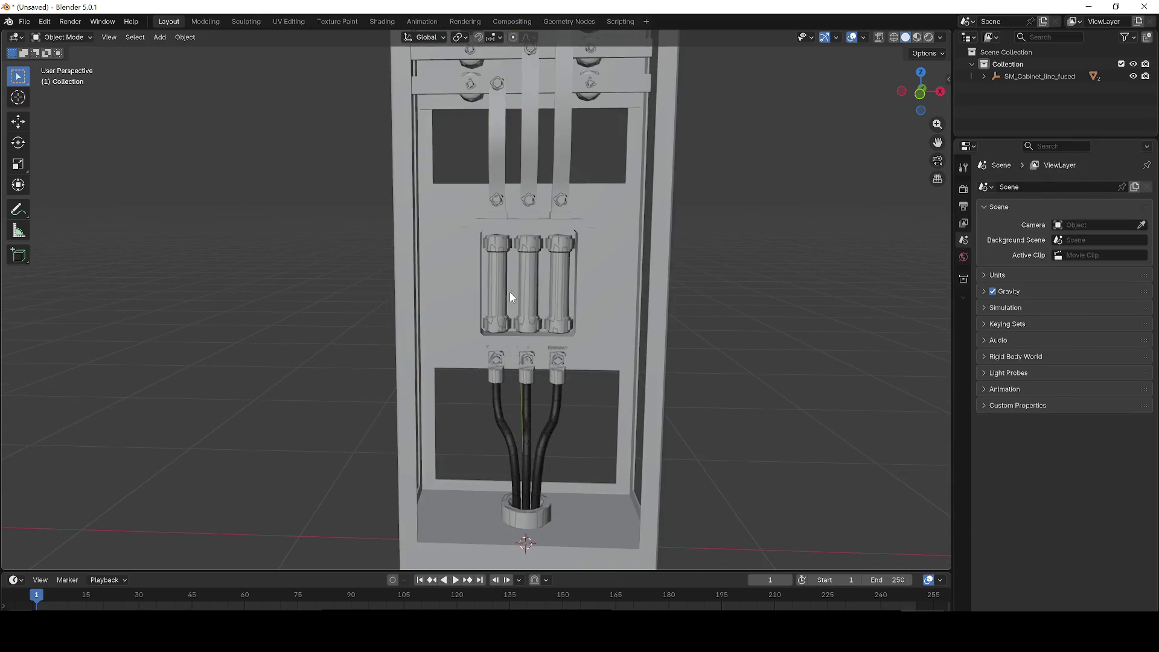
{"action": "left_click", "coordinate": [508, 291]}
{"action": "key", "text": "Delete"}
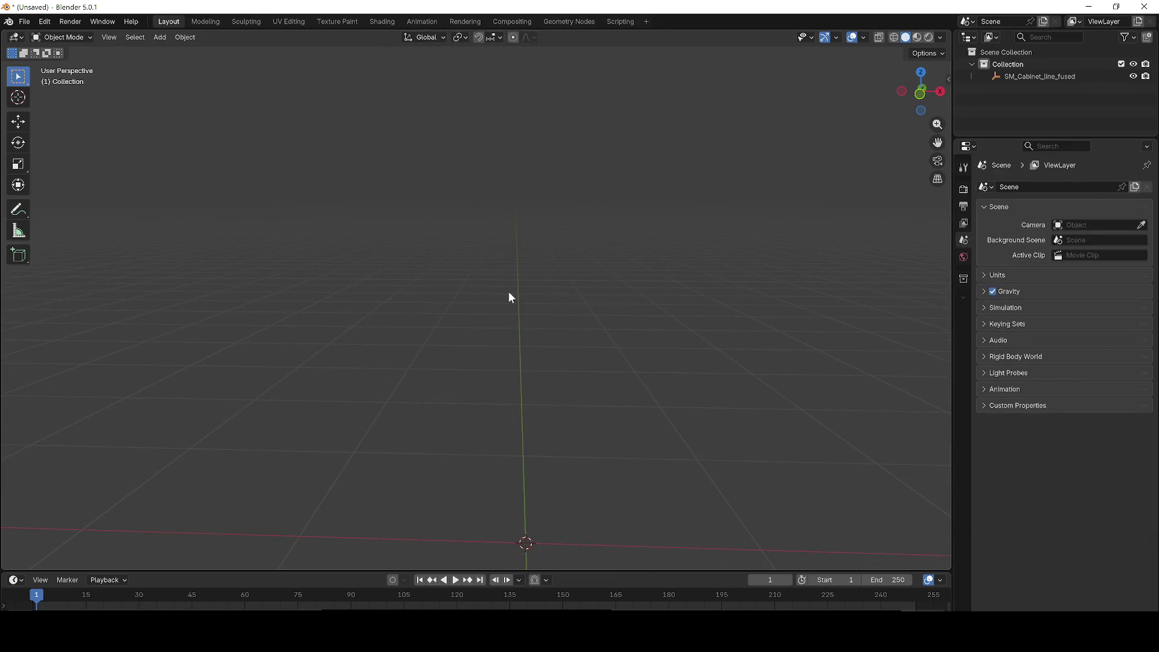
{"action": "key", "text": "ctrl+z"}
In Edit Mode, delete the horizontal busbar vertices at the top of the cabinet
{"action": "mouse_move", "coordinate": [786, 328]}
{"action": "left_mouse_down"}
{"action": "mouse_move", "coordinate": [718, 396]}
{"action": "mouse_move", "coordinate": [651, 291]}
{"action": "mouse_move", "coordinate": [453, 297]}
{"action": "left_mouse_up"}
{"action": "key", "text": "Tab"}
{"action": "scroll", "coordinate": [571, 300], "scroll_direction": "up", "scroll_amount": 3}
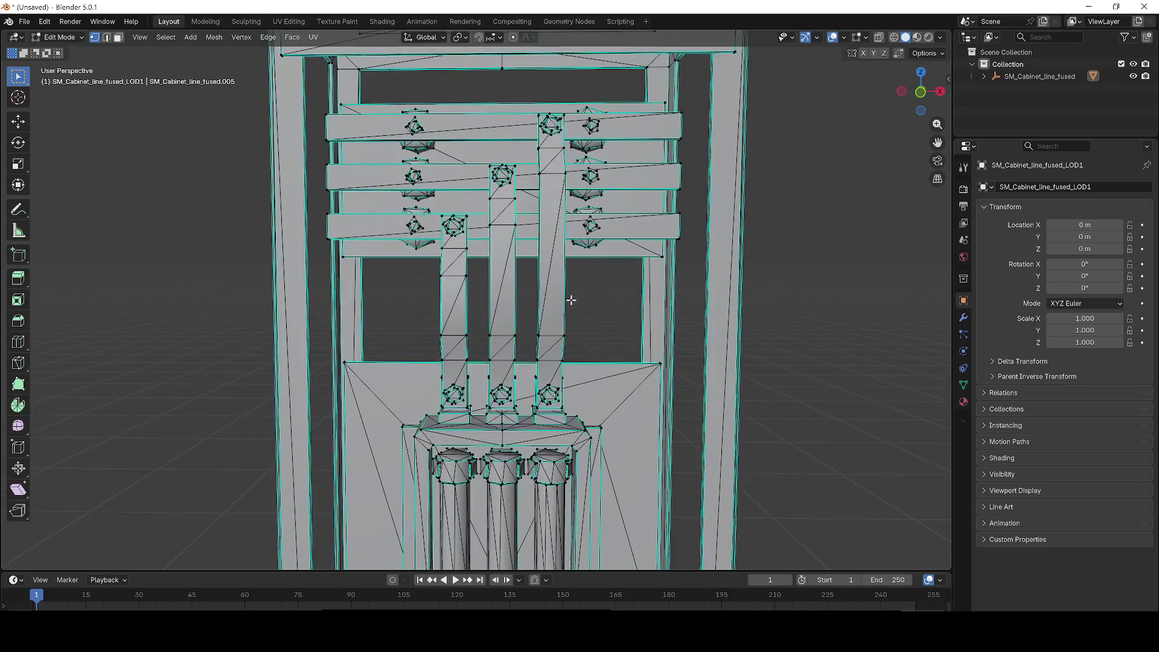
{"action": "left_click_drag", "start_coordinate": [580, 337], "coordinate": [392, 259]}
{"action": "left_click_drag", "start_coordinate": [385, 118], "coordinate": [634, 256]}
{"action": "key", "text": "x"}
{"action": "left_click", "coordinate": [371, 103]}
{"action": "key", "text": "x"}
{"action": "left_click", "coordinate": [606, 257]}
Delete two small vertex columns on the side of the cabinet
{"action": "left_click_drag", "start_coordinate": [375, 101], "coordinate": [559, 143]}
{"action": "mouse_move", "coordinate": [506, 115]}
{"action": "left_mouse_down"}
{"action": "mouse_move", "coordinate": [590, 253]}
{"action": "mouse_move", "coordinate": [583, 272]}
{"action": "mouse_move", "coordinate": [567, 244]}
{"action": "left_mouse_up"}
{"action": "key", "text": "x"}
{"action": "left_click", "coordinate": [580, 269]}
{"action": "left_click_drag", "start_coordinate": [519, 126], "coordinate": [526, 145]}
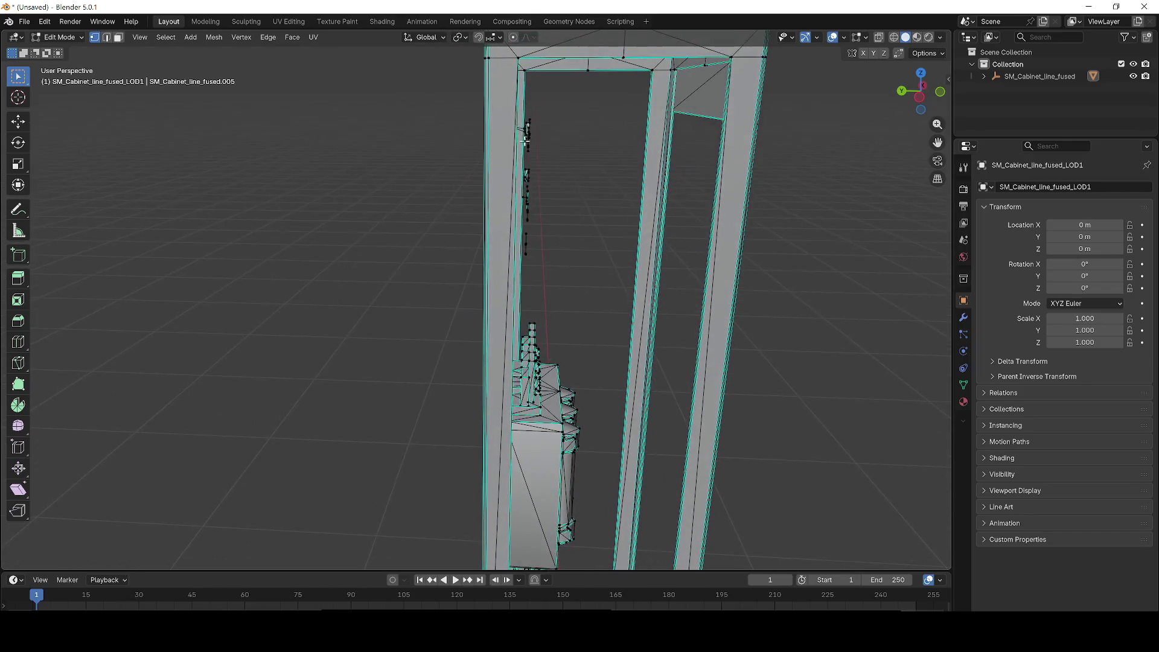
{"action": "left_click_drag", "start_coordinate": [574, 266], "coordinate": [573, 267]}
{"action": "key", "text": "x"}
{"action": "left_click", "coordinate": [573, 267]}
Delete the front panel's vertices and a small piece of geometry
{"action": "left_click_drag", "start_coordinate": [587, 178], "coordinate": [463, 140]}
{"action": "left_click_drag", "start_coordinate": [538, 158], "coordinate": [385, 112]}
{"action": "left_click_drag", "start_coordinate": [606, 245], "coordinate": [606, 245]}
{"action": "key", "text": "x"}
{"action": "left_click", "coordinate": [607, 246]}
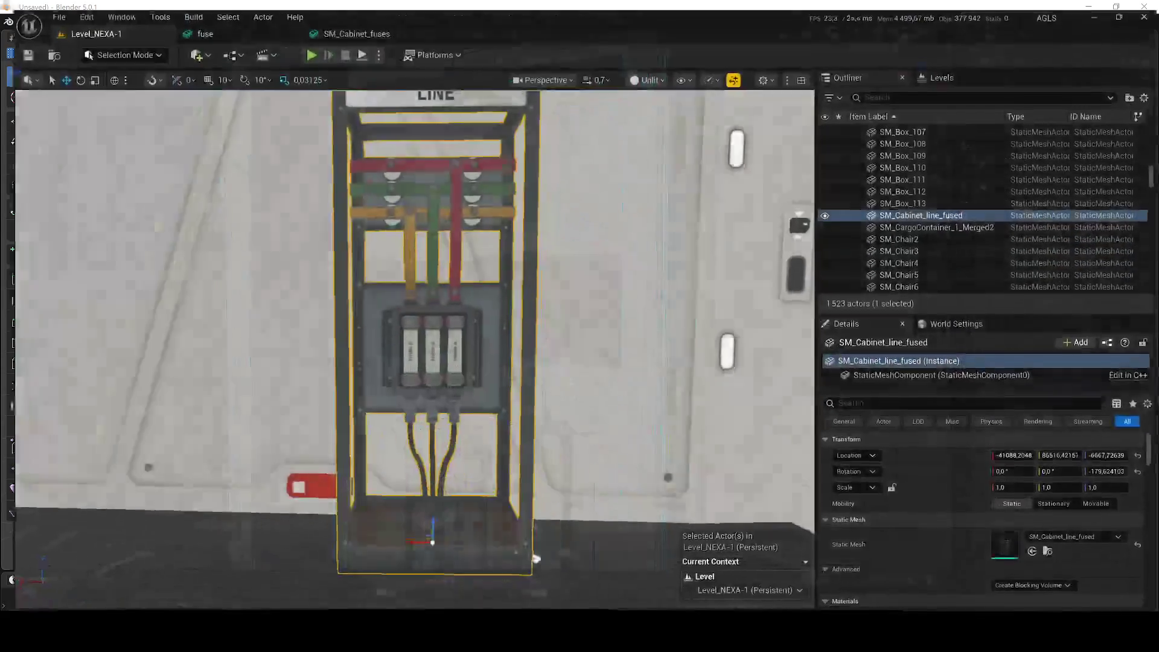
{"action": "scroll", "coordinate": [529, 551], "scroll_direction": "up", "scroll_amount": 5}
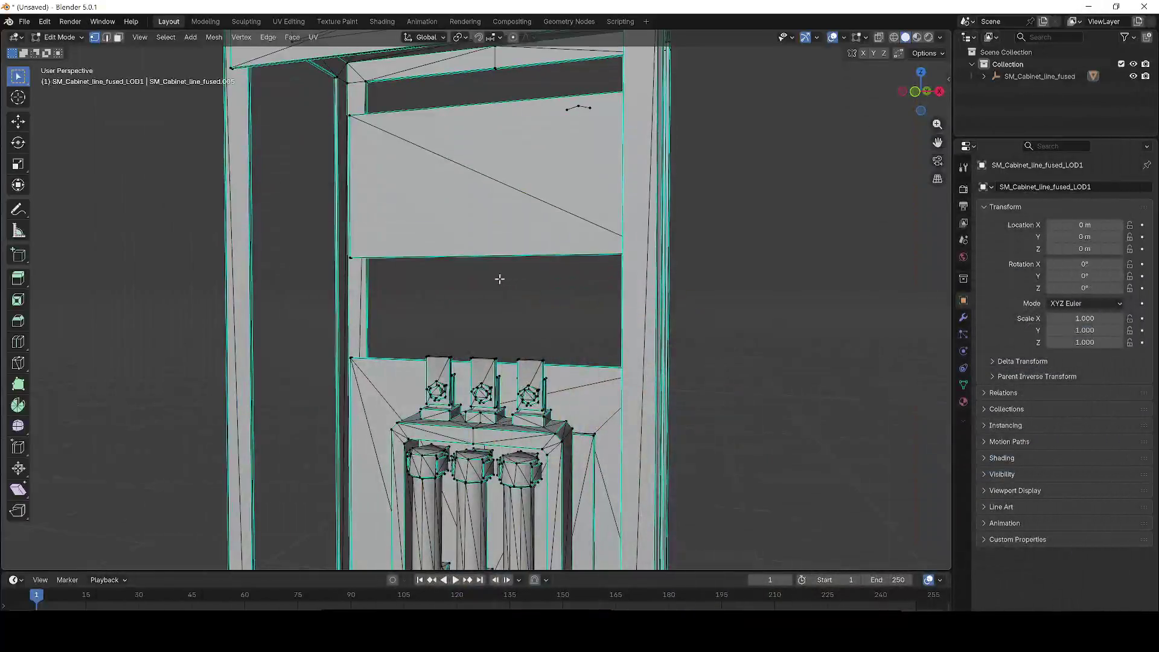
{"action": "scroll", "coordinate": [499, 272], "scroll_direction": "up", "scroll_amount": 2}
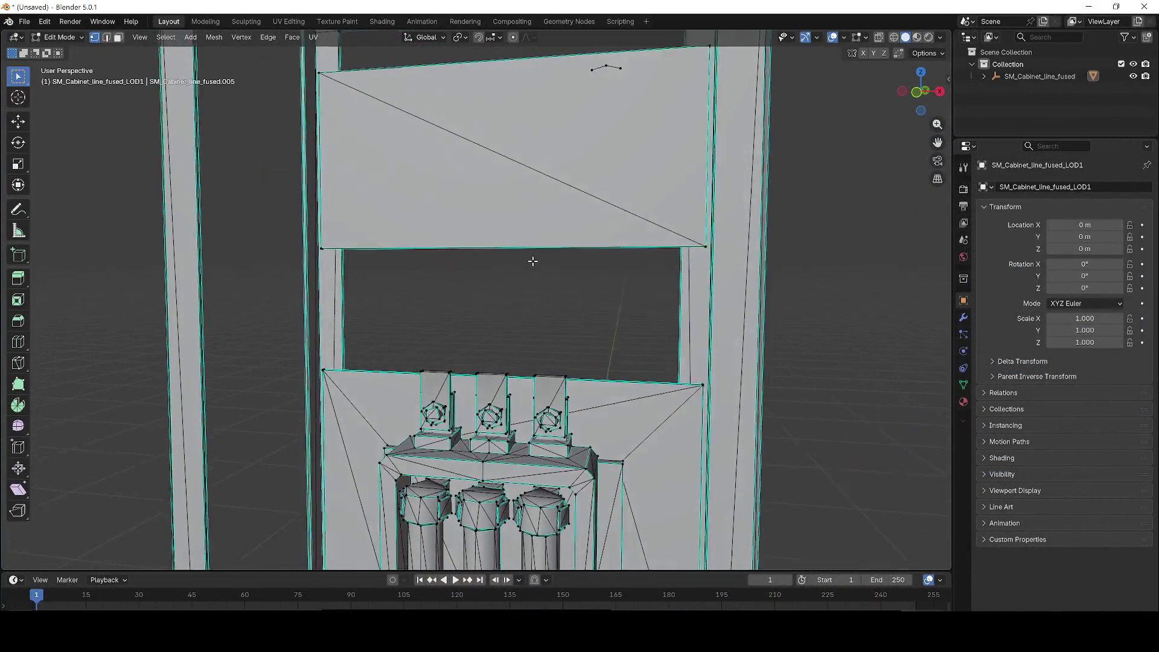
{"action": "scroll", "coordinate": [545, 247], "scroll_direction": "down", "scroll_amount": 3}
{"action": "key", "text": "x"}
{"action": "left_click", "coordinate": [632, 215]}
Delete the middle panel's right edge with its face and the left post edge
{"action": "left_click_drag", "start_coordinate": [647, 221], "coordinate": [705, 175]}
{"action": "left_click_drag", "start_coordinate": [711, 391], "coordinate": [711, 391]}
{"action": "key", "text": "x"}
{"action": "left_click", "coordinate": [716, 385]}
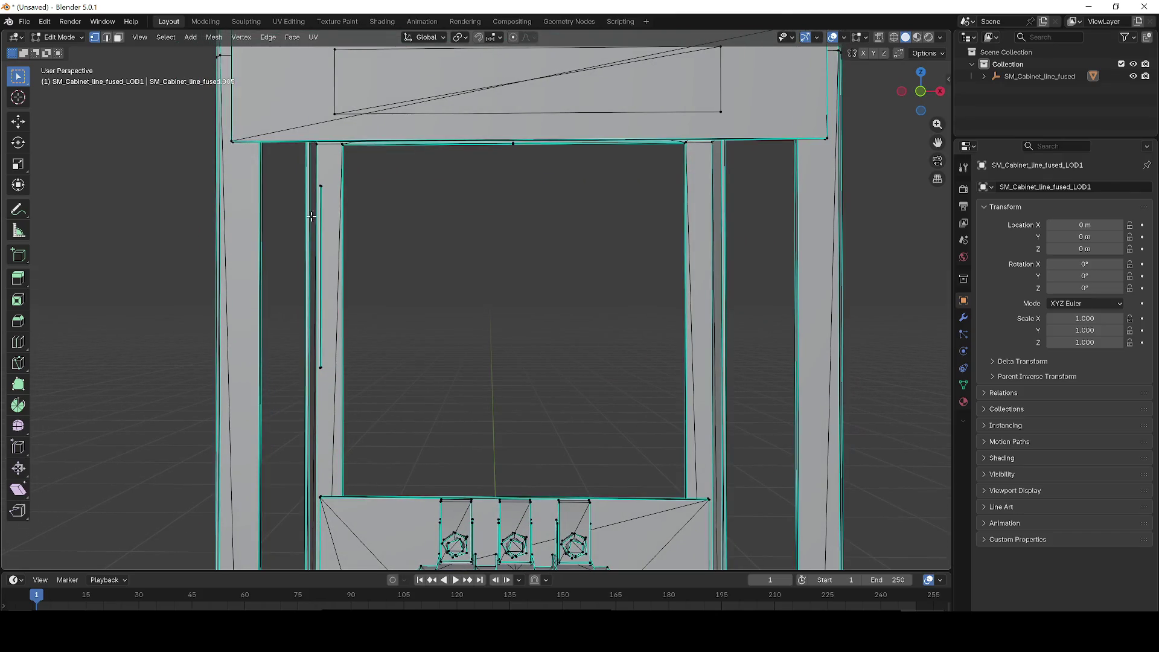
{"action": "left_click_drag", "start_coordinate": [353, 308], "coordinate": [354, 384]}
{"action": "key", "text": "x"}
{"action": "left_click", "coordinate": [354, 384]}
{"action": "scroll", "coordinate": [517, 350], "scroll_direction": "down", "scroll_amount": 6}
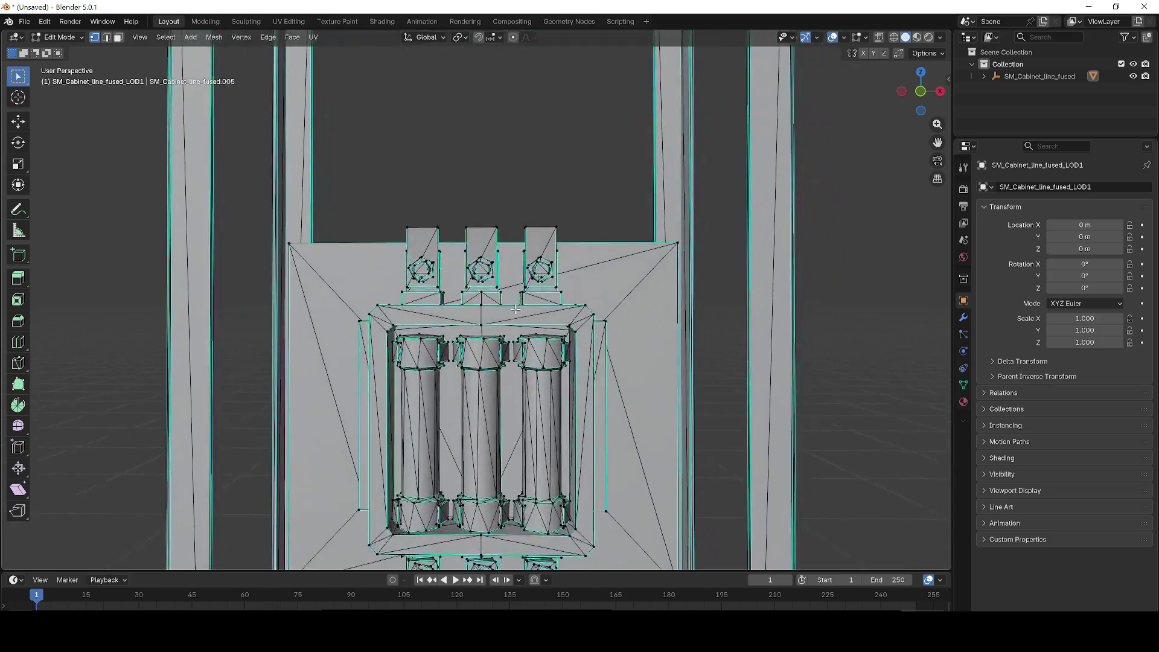
{"action": "scroll", "coordinate": [689, 454], "scroll_direction": "down", "scroll_amount": 5}
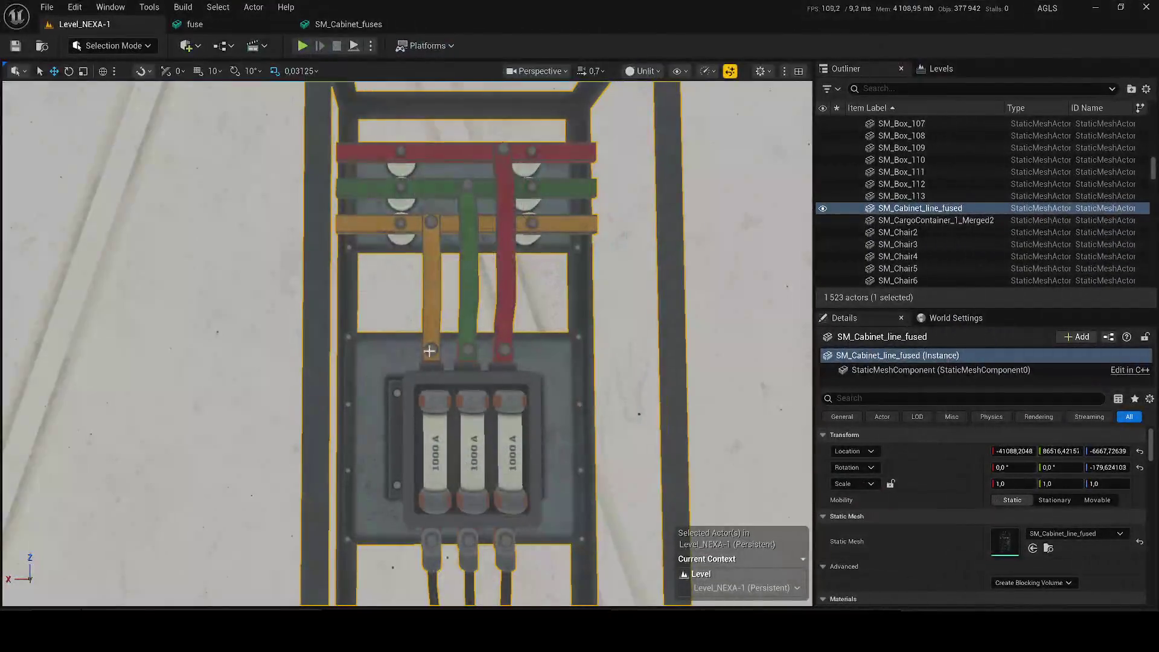
{"action": "mouse_move", "coordinate": [429, 351]}
{"action": "left_mouse_down"}
{"action": "mouse_move", "coordinate": [504, 494]}
{"action": "mouse_move", "coordinate": [608, 55]}
{"action": "left_mouse_up"}
Check the fuse cabinet in Unreal, toggling lit and unlit shading and framing it
{"action": "left_click", "coordinate": [643, 117]}
{"action": "left_click", "coordinate": [644, 71]}
{"action": "left_click", "coordinate": [643, 117]}
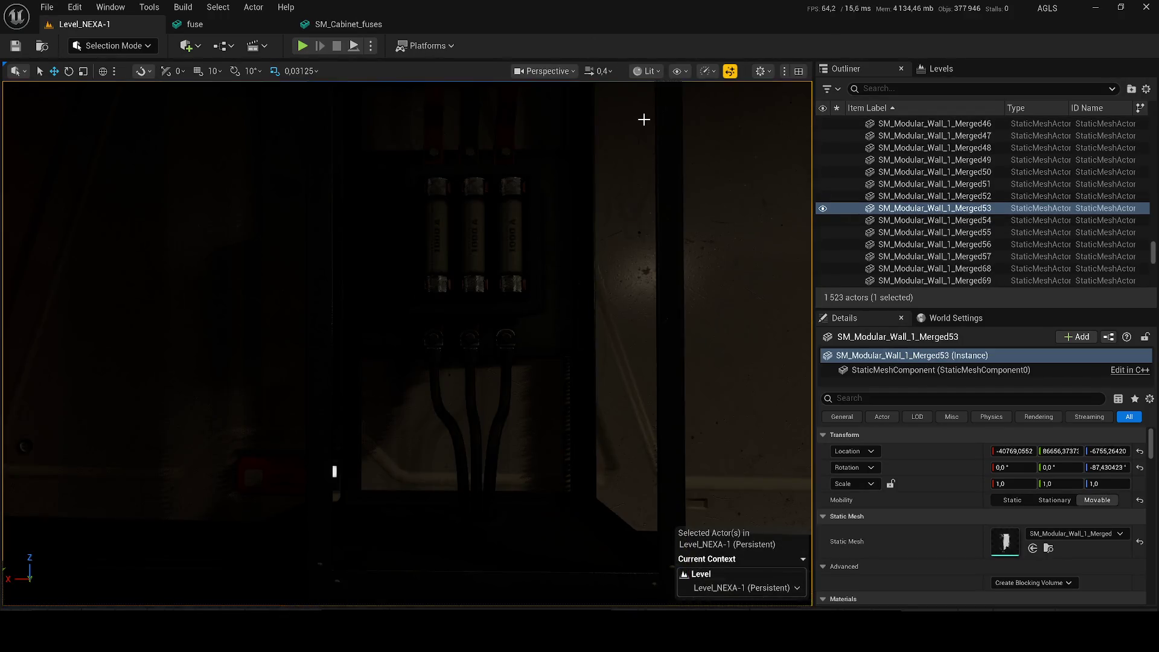
{"action": "left_click_drag", "start_coordinate": [639, 168], "coordinate": [622, 103]}
{"action": "left_click", "coordinate": [644, 71]}
{"action": "left_click", "coordinate": [642, 131]}
{"action": "key", "text": "f"}
{"action": "scroll", "coordinate": [386, 338], "scroll_direction": "up", "scroll_amount": 1}
{"action": "mouse_move", "coordinate": [408, 344]}
{"action": "left_mouse_down"}
{"action": "mouse_move", "coordinate": [386, 338]}
{"action": "mouse_move", "coordinate": [423, 341]}
{"action": "mouse_move", "coordinate": [398, 338]}
{"action": "left_mouse_up"}
{"action": "key", "text": "f"}
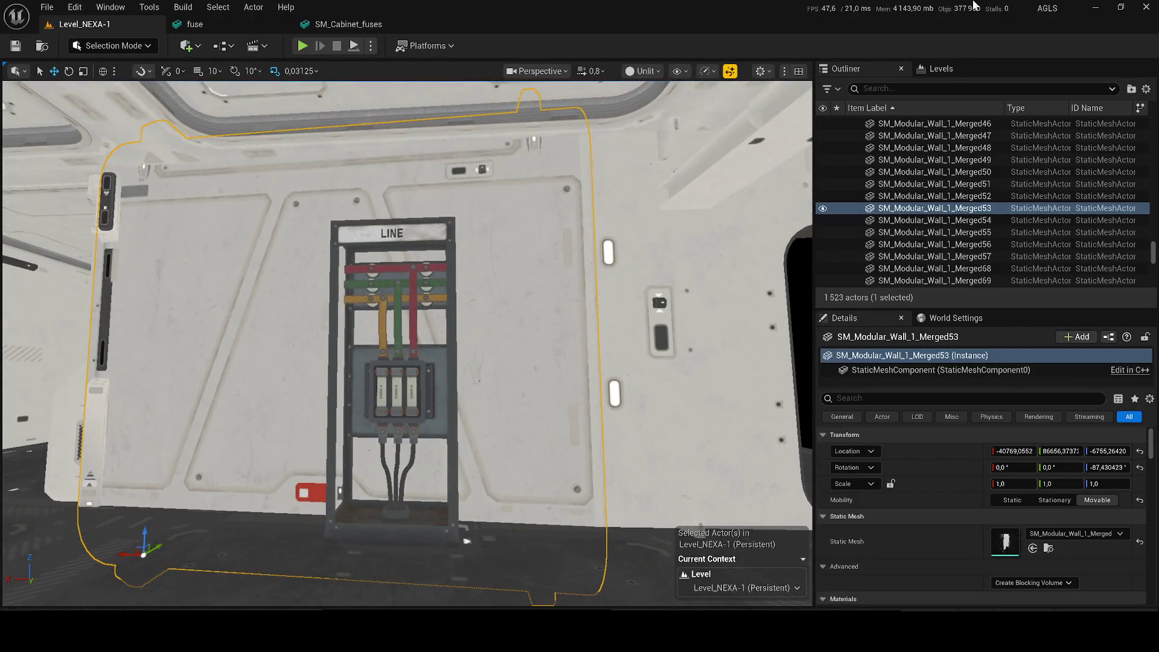
Back in Blender, select the fuse holders and delete only their faces
{"action": "left_click", "coordinate": [1095, 7]}
{"action": "right_click", "coordinate": [482, 242]}
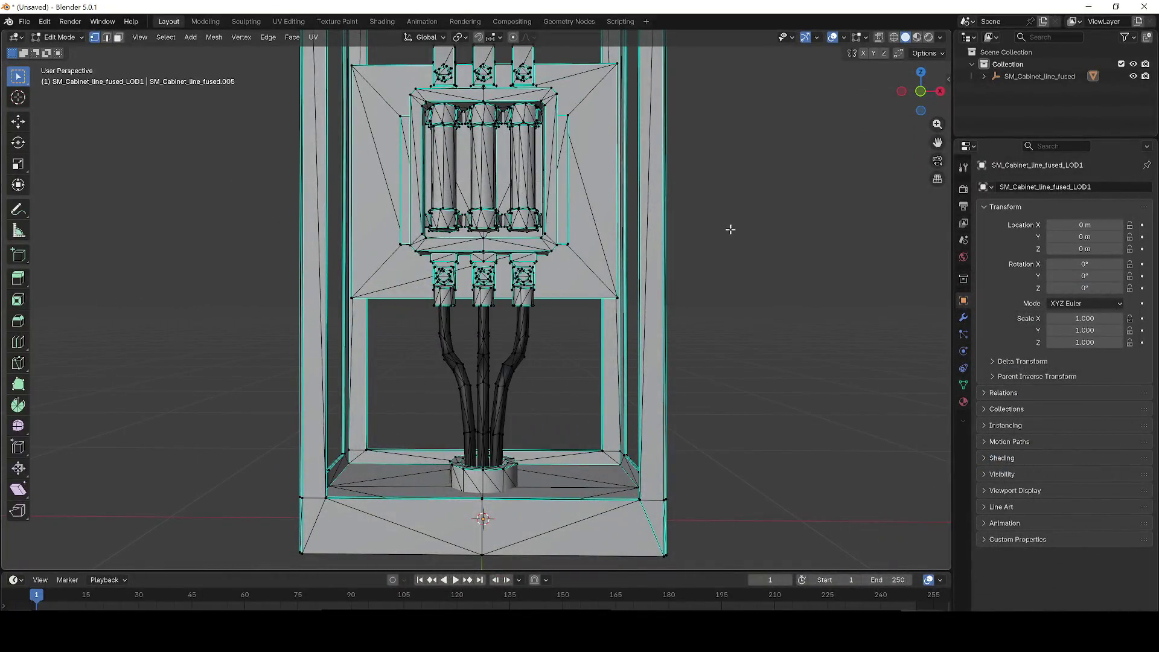
{"action": "left_click_drag", "start_coordinate": [724, 245], "coordinate": [739, 312]}
{"action": "left_click_drag", "start_coordinate": [673, 277], "coordinate": [699, 399]}
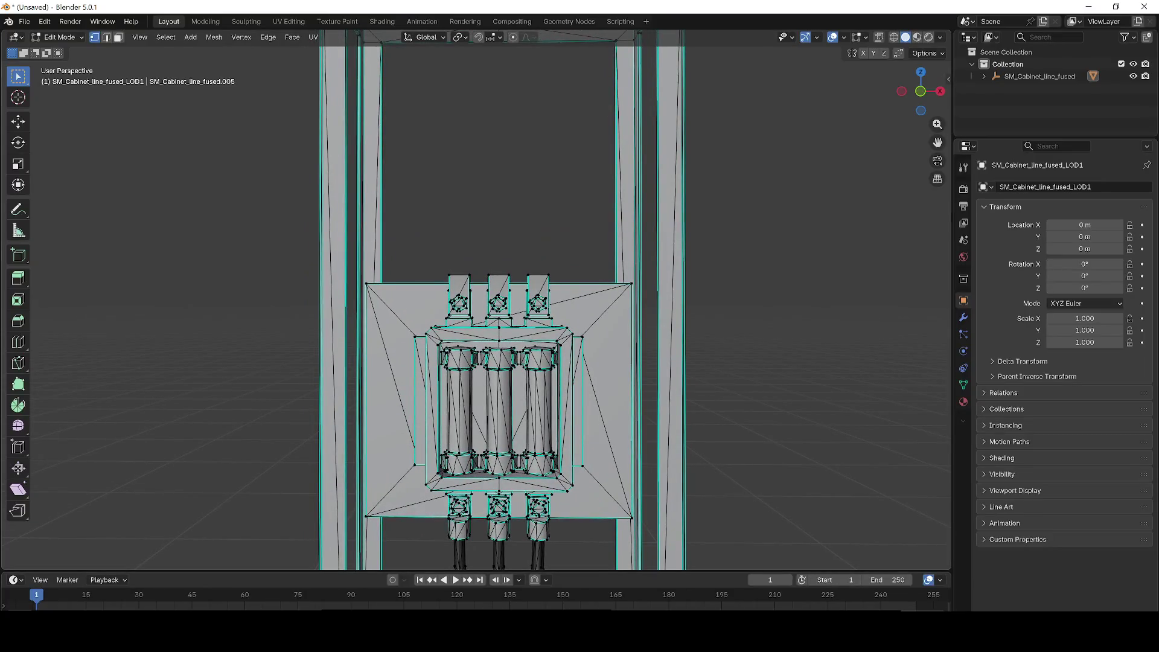
{"action": "key", "text": "alt+Tab"}
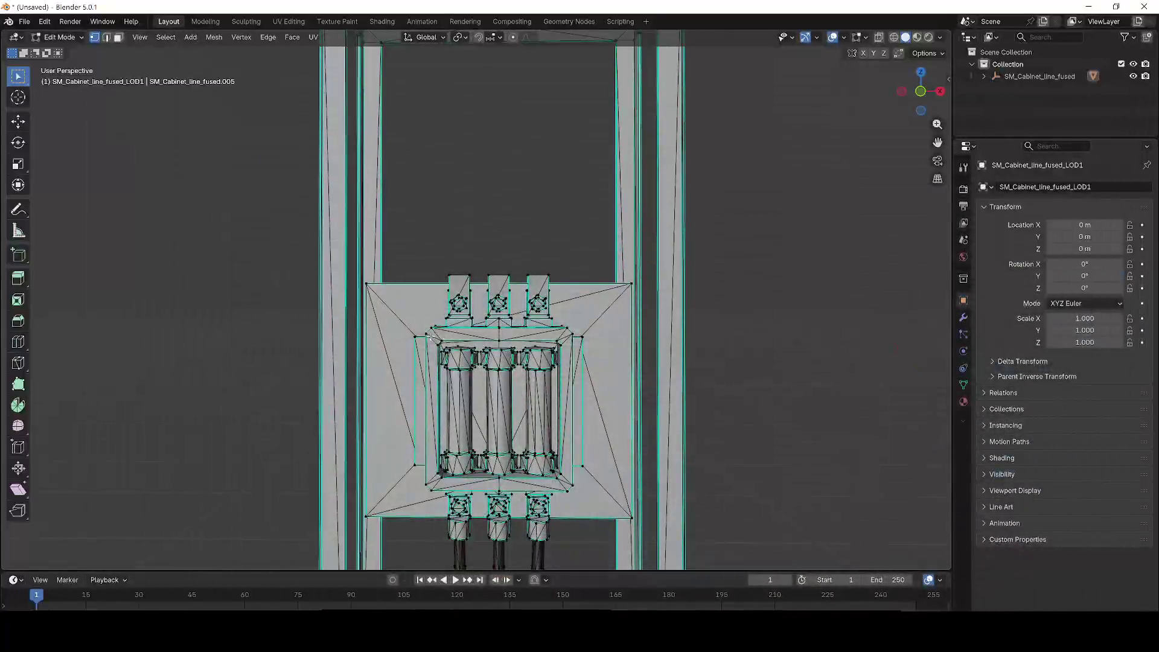
{"action": "scroll", "coordinate": [531, 313], "scroll_direction": "up", "scroll_amount": 5}
{"action": "mouse_move", "coordinate": [417, 228]}
{"action": "left_mouse_down"}
{"action": "mouse_move", "coordinate": [658, 362]}
{"action": "mouse_move", "coordinate": [685, 344]}
{"action": "left_mouse_up"}
{"action": "key", "text": "x"}
{"action": "left_click", "coordinate": [640, 410]}
Delete the right-hand fuse-holder geometry and the remaining selected pieces
{"action": "mouse_move", "coordinate": [382, 196]}
{"action": "left_mouse_down"}
{"action": "mouse_move", "coordinate": [508, 298]}
{"action": "mouse_move", "coordinate": [659, 349]}
{"action": "left_mouse_up"}
{"action": "key", "text": "x"}
{"action": "left_click", "coordinate": [660, 347]}
{"action": "key", "text": "x"}
{"action": "left_click", "coordinate": [432, 295]}
{"action": "scroll", "coordinate": [471, 302], "scroll_direction": "down", "scroll_amount": 6}
{"action": "scroll", "coordinate": [518, 318], "scroll_direction": "up", "scroll_amount": 3}
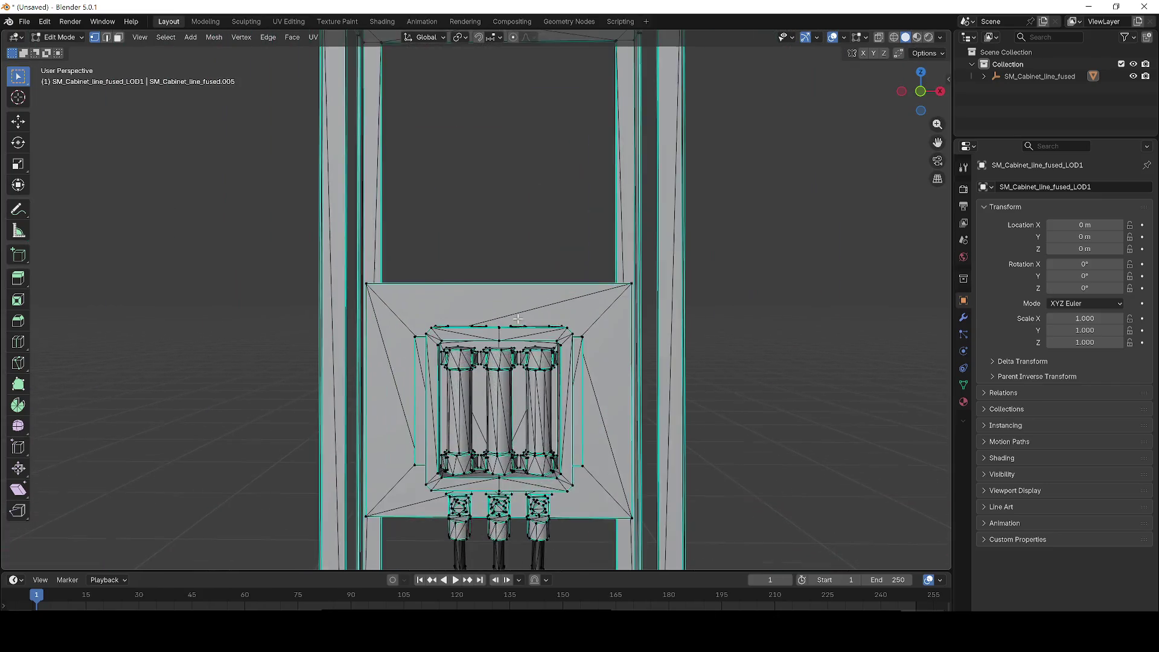
{"action": "left_click", "coordinate": [23, 21]}
Export the edited cabinet as fusezfbx.fbx, then open Unreal's Content Drawer
{"action": "mouse_move", "coordinate": [94, 204]}
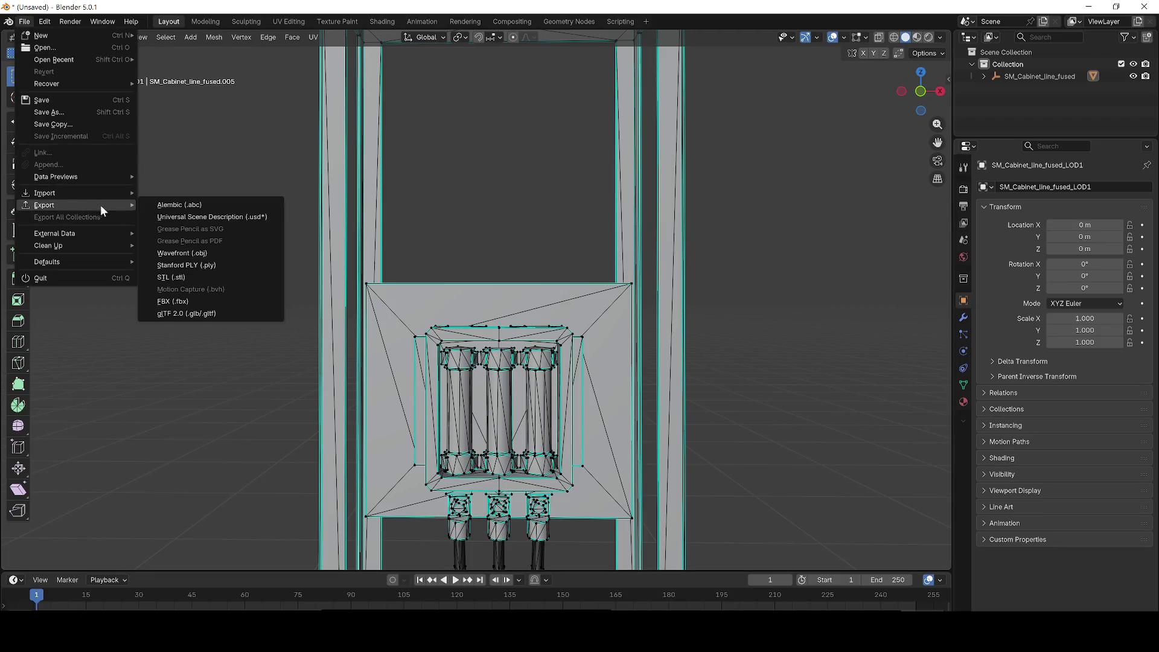
{"action": "left_click", "coordinate": [217, 300]}
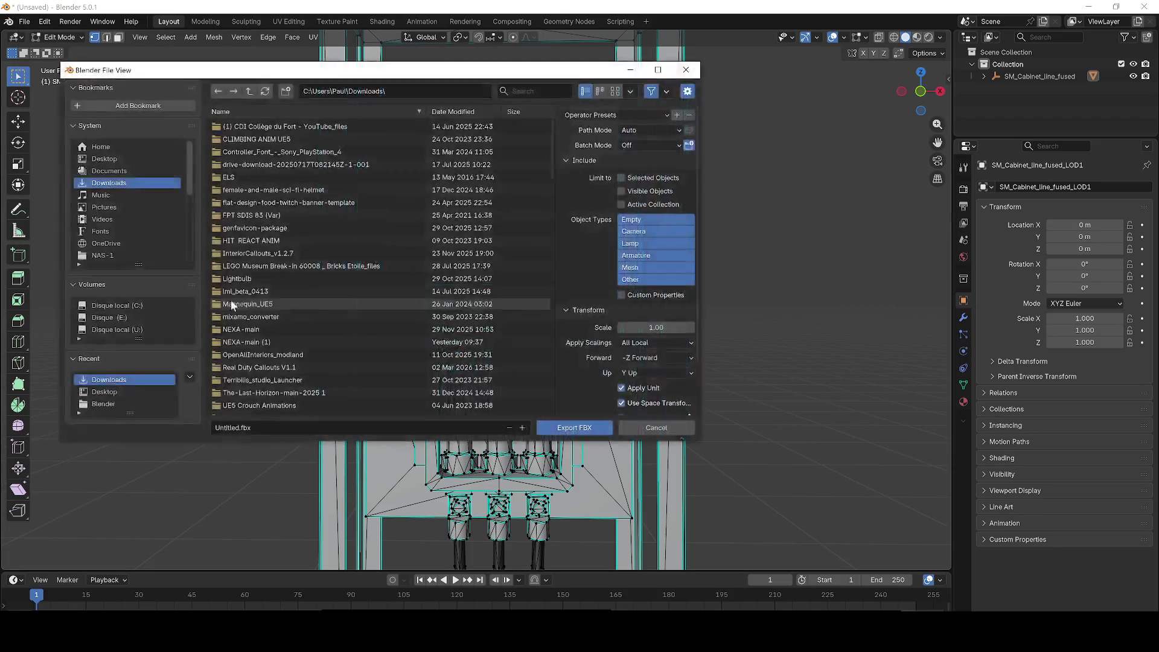
{"action": "left_click", "coordinate": [263, 429]}
{"action": "type", "text": "fusszfbx"}
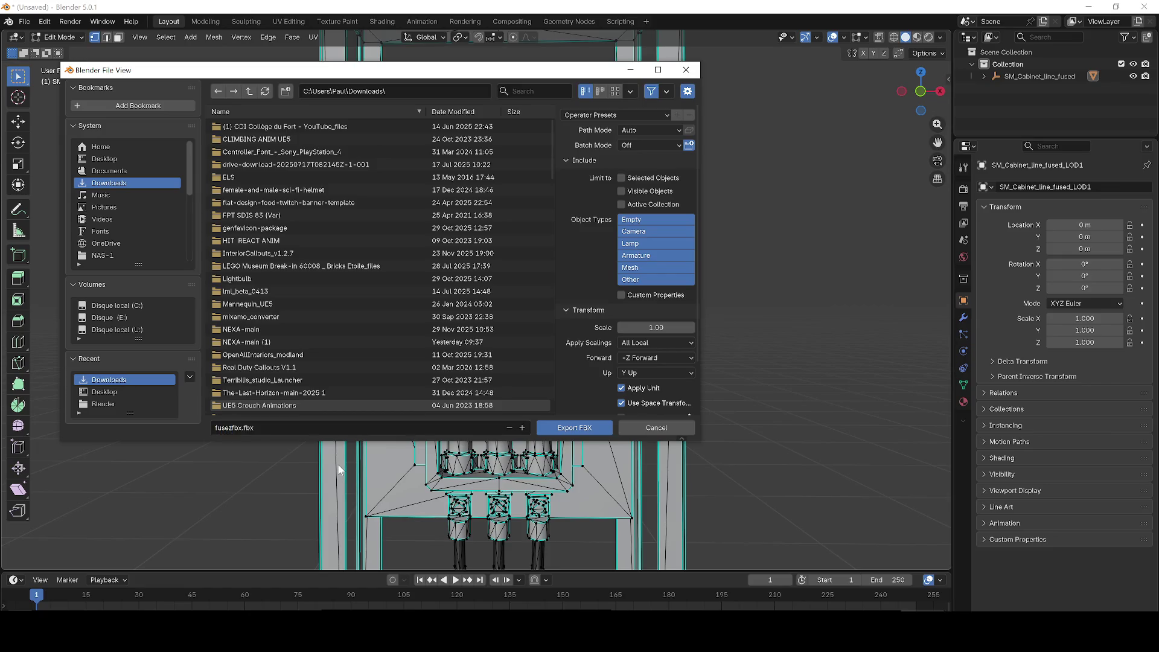
{"action": "left_click", "coordinate": [575, 427]}
{"action": "left_click", "coordinate": [1088, 7]}
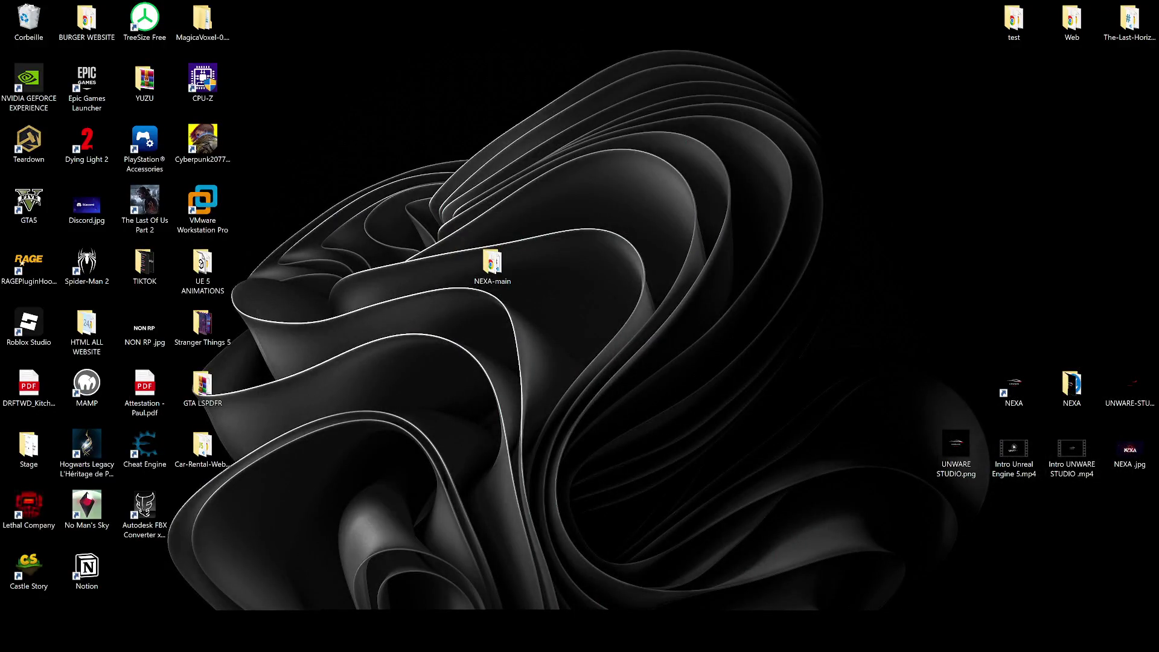
{"action": "key", "text": "ctrl+space"}
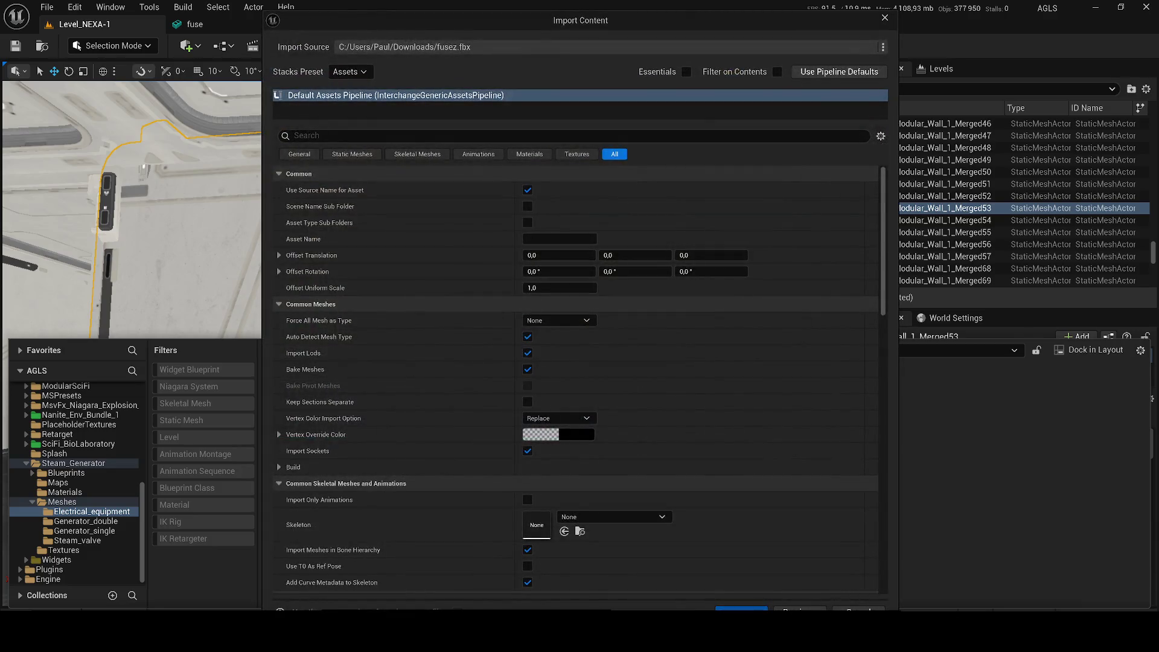
Create a Customs folder in Electrical_equipment and move the five imported fuse assets into it
{"action": "left_click", "coordinate": [741, 608]}
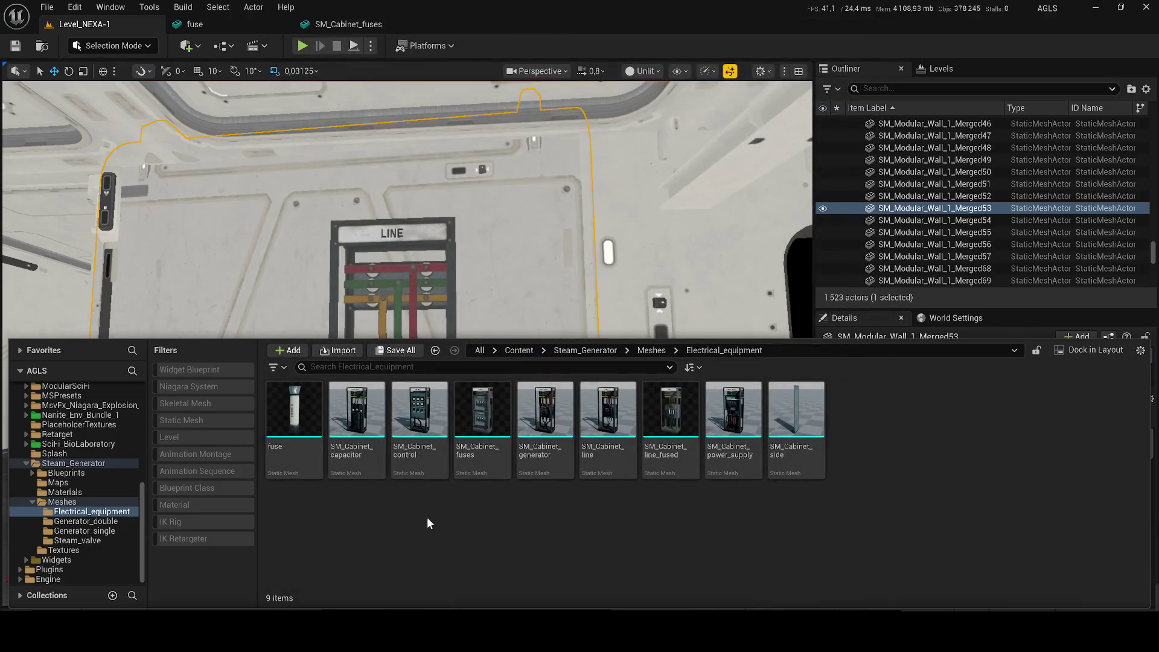
{"action": "right_click", "coordinate": [426, 517]}
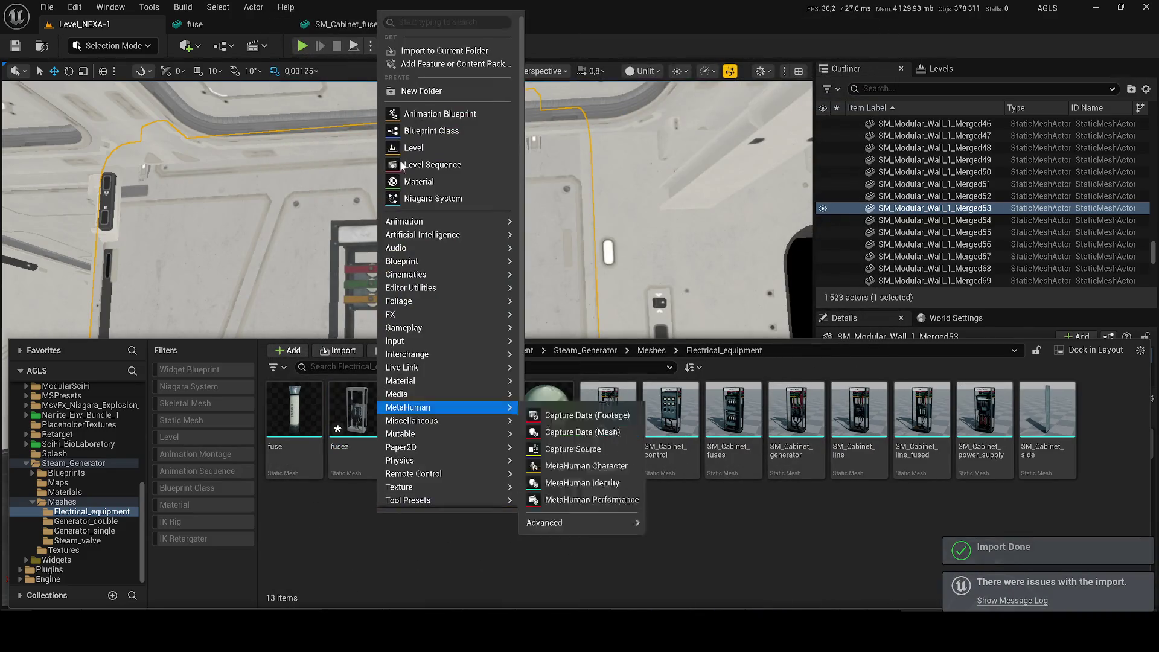
{"action": "left_click", "coordinate": [472, 96]}
{"action": "type", "text": "Customs"}
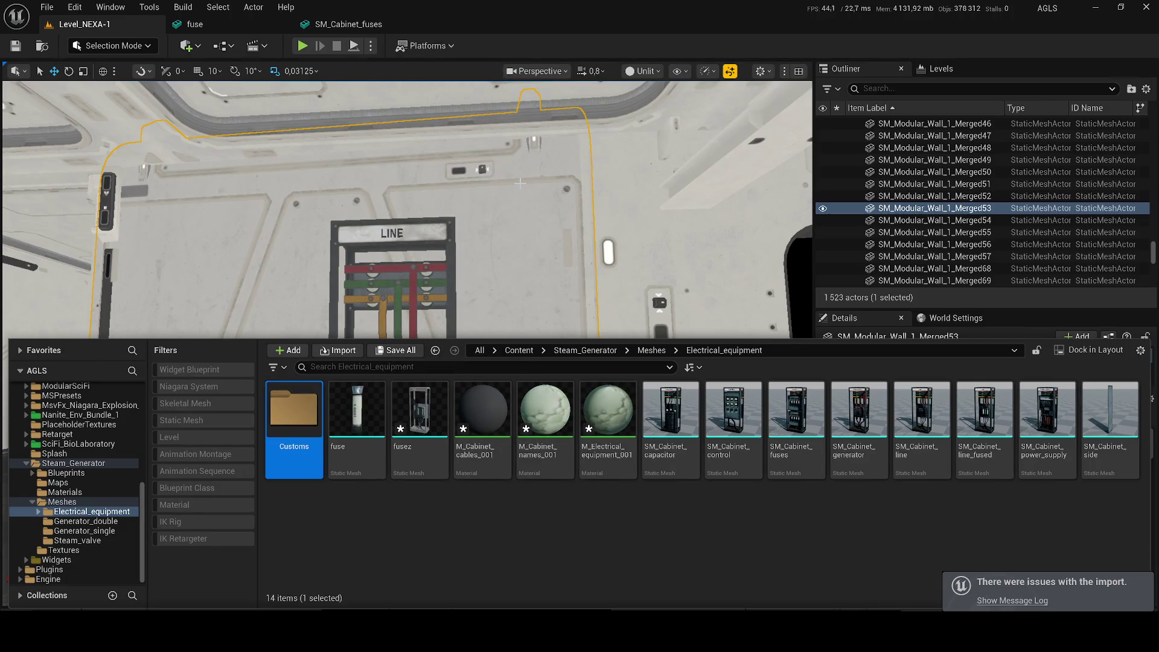
{"action": "left_click", "coordinate": [607, 434]}
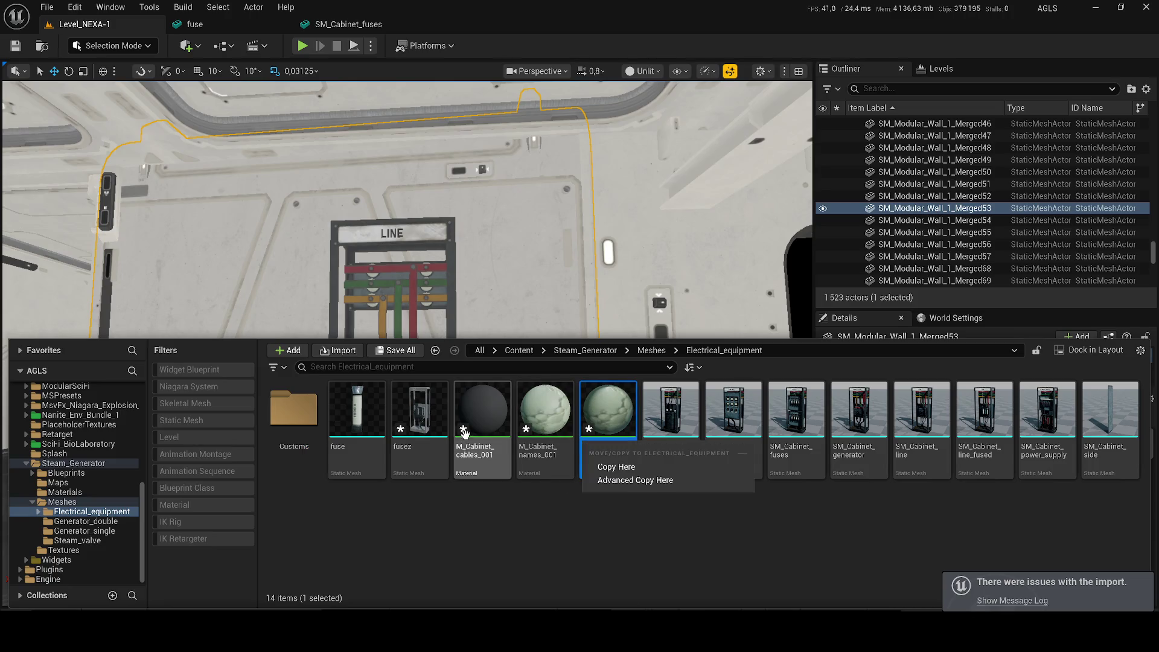
{"action": "left_click", "coordinate": [360, 439], "text": "shift"}
{"action": "left_click_drag", "start_coordinate": [360, 438], "coordinate": [294, 452]}
{"action": "left_click", "coordinate": [315, 460]}
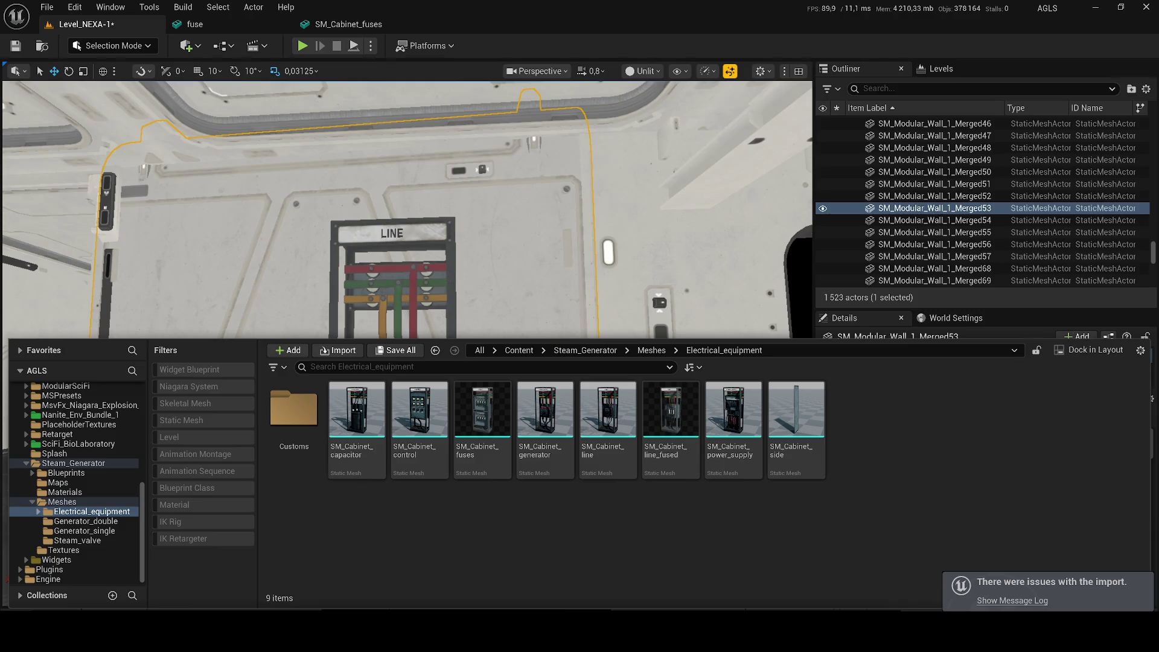
Open fusez from the Customs folder and close the other mesh editor tabs
{"action": "left_click", "coordinate": [294, 414]}
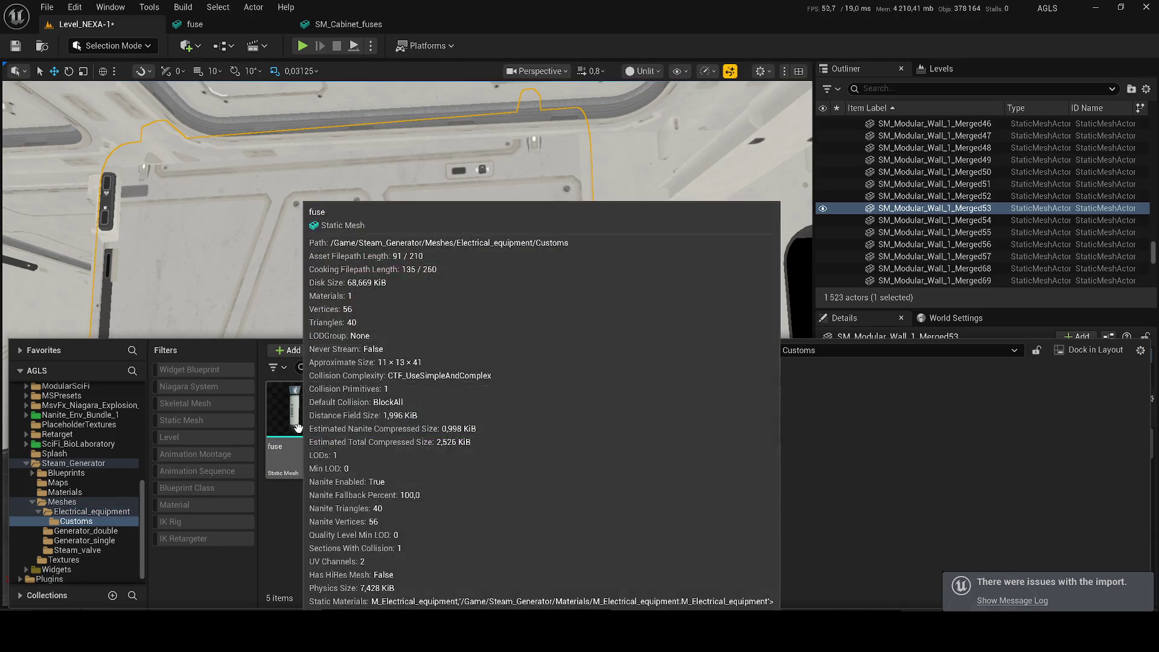
{"action": "double_click", "coordinate": [294, 414]}
{"action": "double_click", "coordinate": [365, 451]}
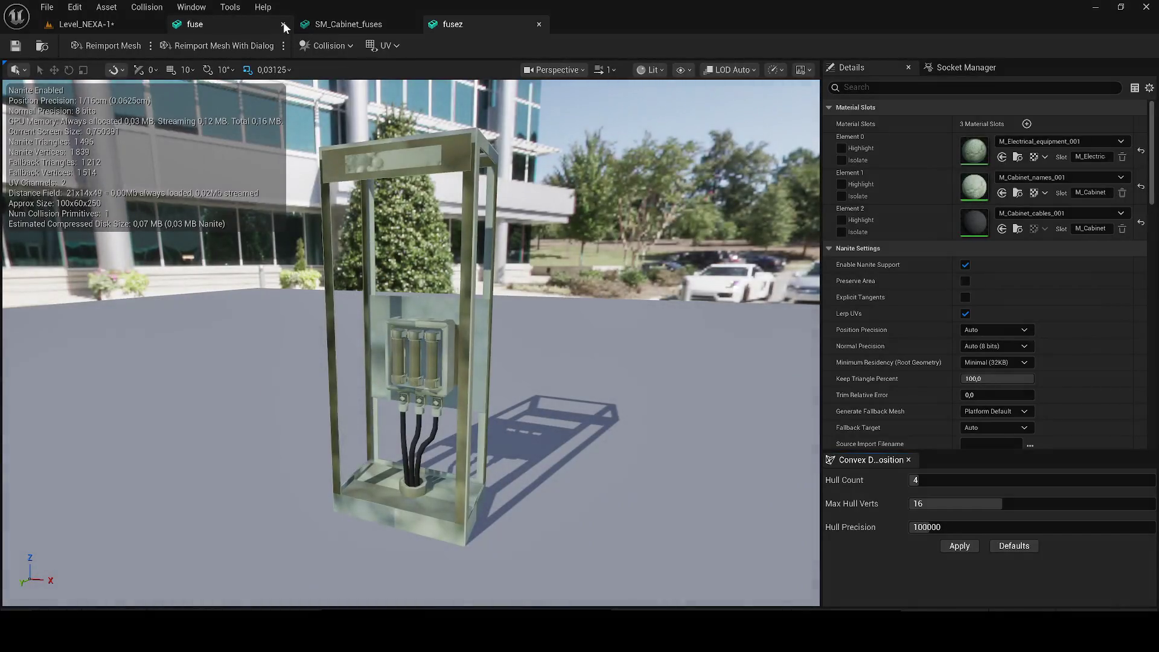
{"action": "left_click", "coordinate": [283, 24]}
{"action": "left_click", "coordinate": [283, 24]}
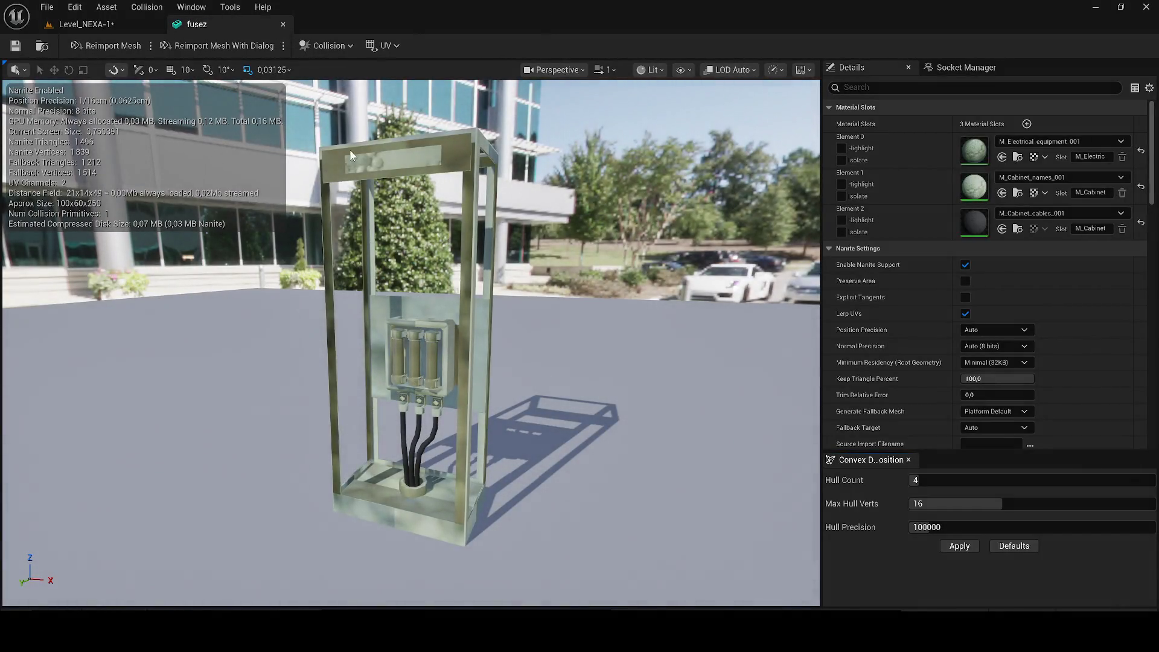
Open SM_Cabinet_line_fused and assign its M_Electrical_equipment material to fusez's Element 0
{"action": "key", "text": "ctrl+space"}
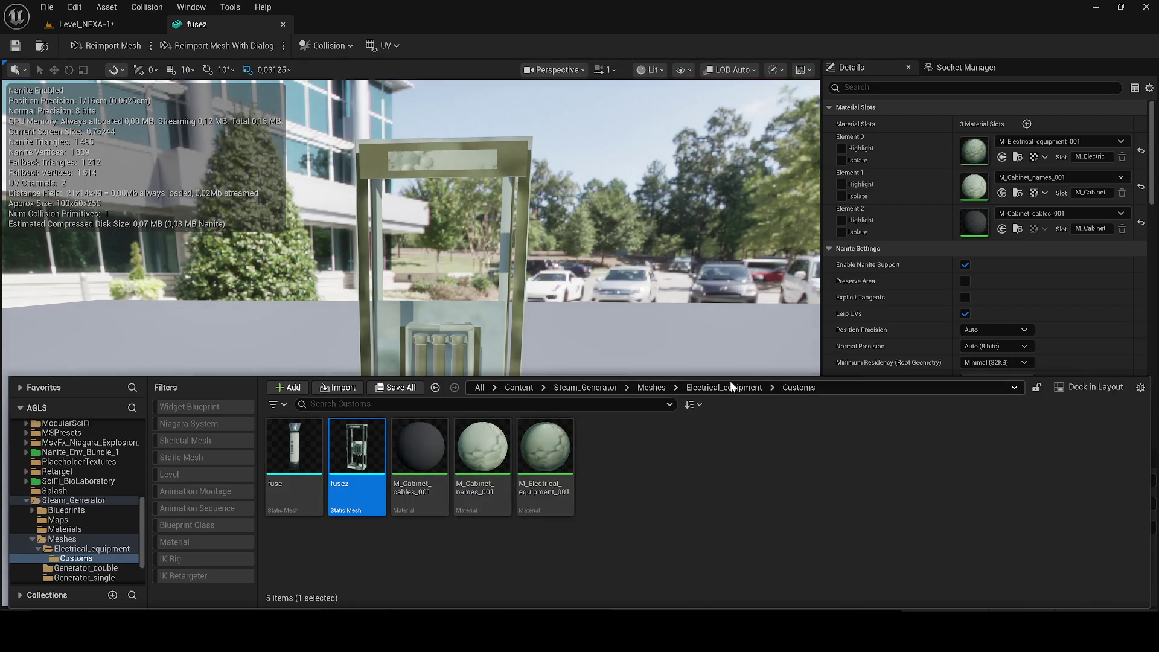
{"action": "left_click", "coordinate": [718, 387]}
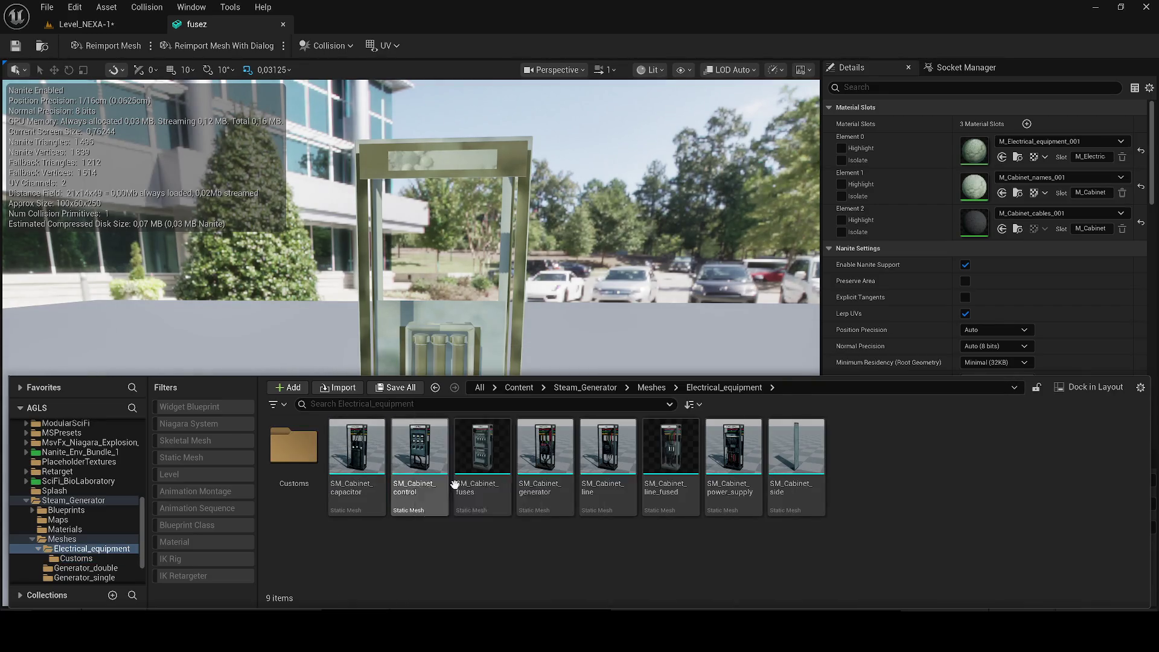
{"action": "left_click", "coordinate": [668, 487]}
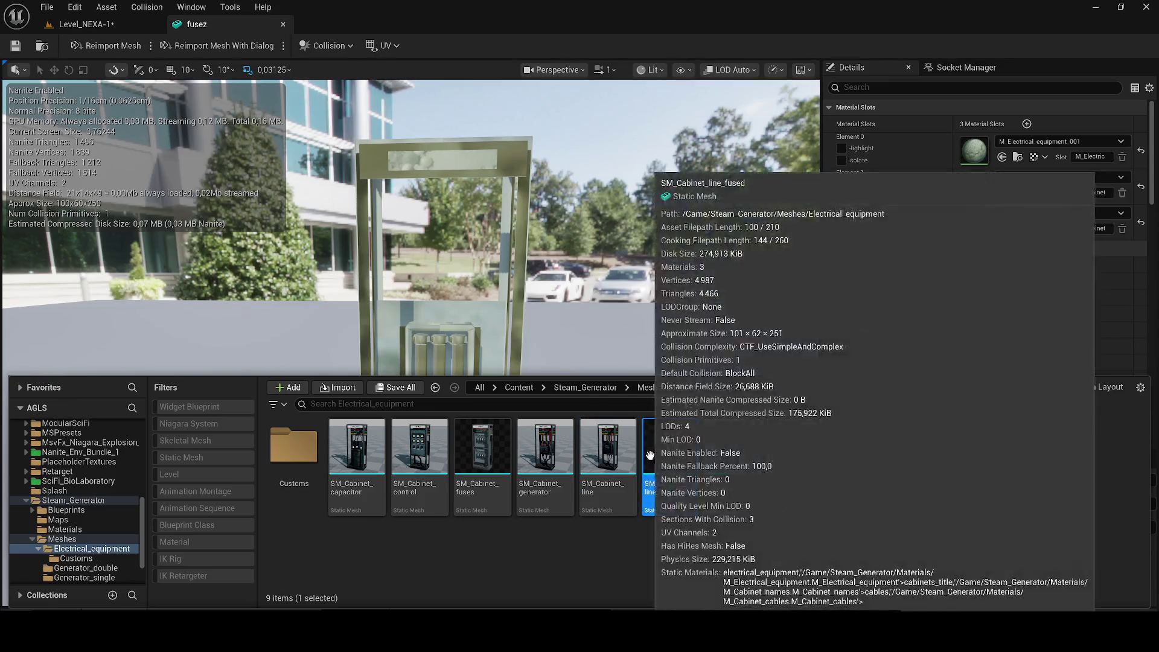
{"action": "left_click", "coordinate": [683, 420]}
{"action": "double_click", "coordinate": [670, 449]}
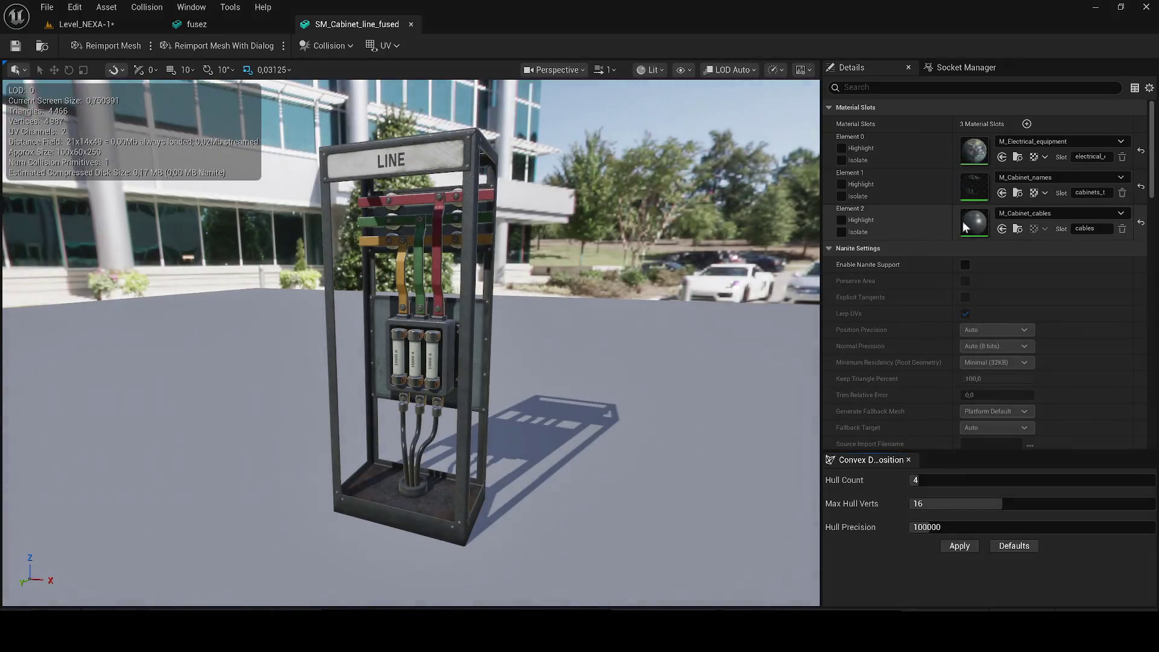
{"action": "left_click", "coordinate": [1017, 157]}
{"action": "left_click", "coordinate": [253, 27]}
{"action": "key", "text": "ctrl+space"}
{"action": "left_click_drag", "start_coordinate": [420, 449], "coordinate": [909, 158]}
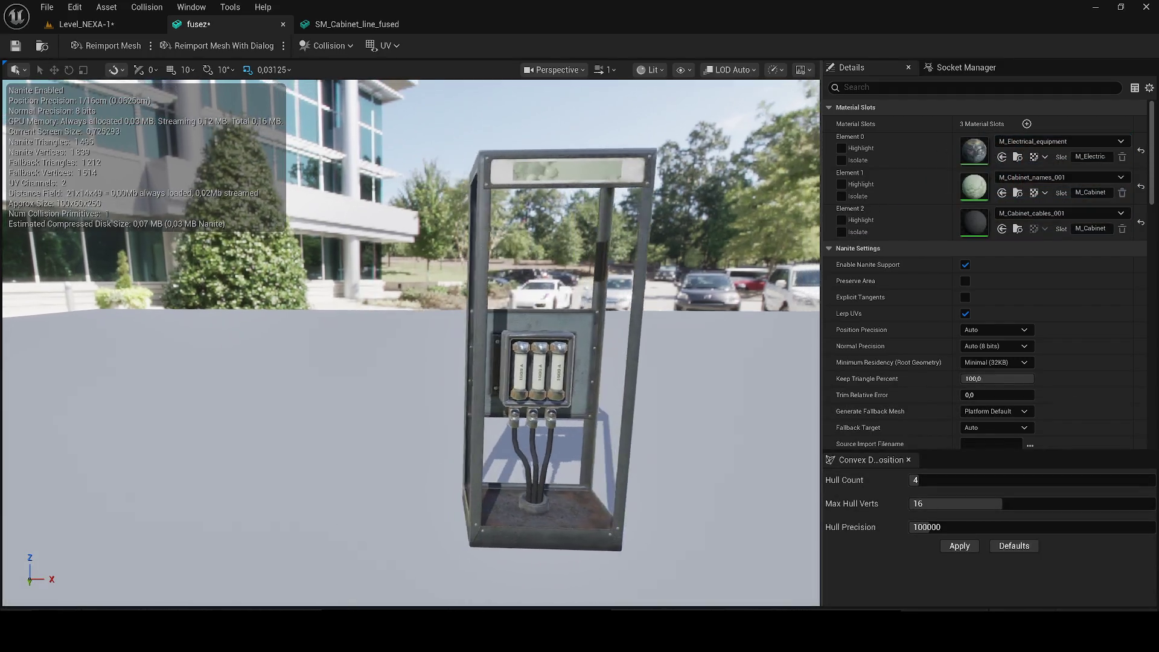
Assign M_Cabinet_names to fusez's Element 1 and M_Cabinet_cables to Element 2
{"action": "left_click", "coordinate": [326, 24]}
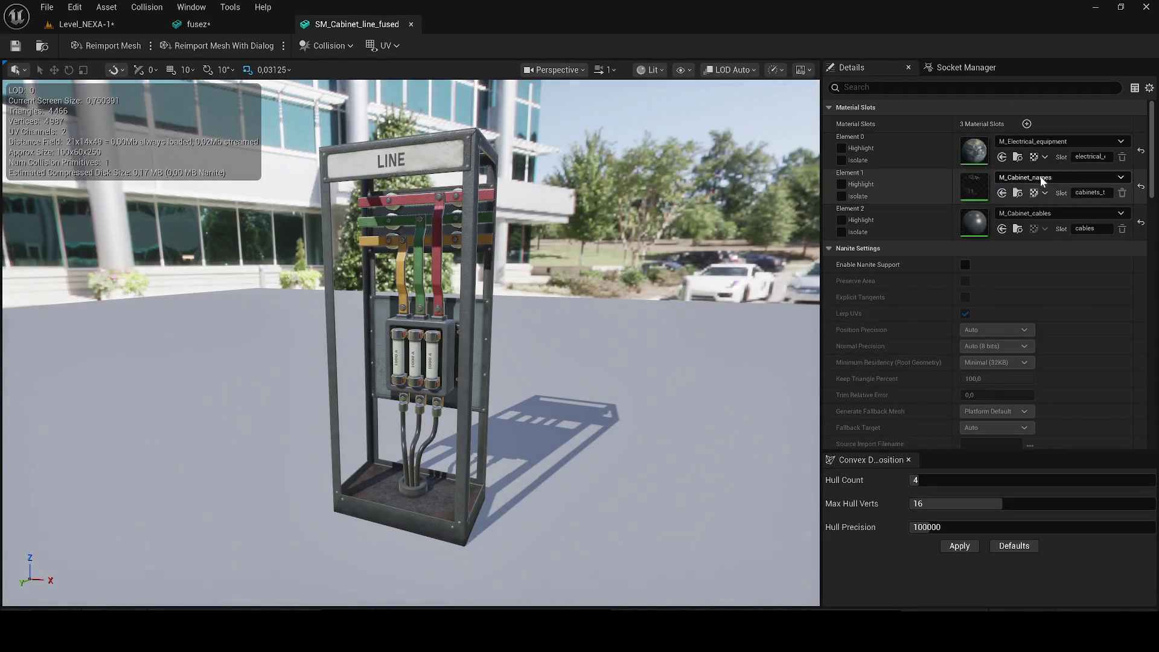
{"action": "left_click", "coordinate": [1017, 193]}
{"action": "left_click", "coordinate": [280, 27]}
{"action": "key", "text": "ctrl+space"}
{"action": "mouse_move", "coordinate": [368, 483]}
{"action": "left_mouse_down"}
{"action": "mouse_move", "coordinate": [869, 296]}
{"action": "mouse_move", "coordinate": [974, 187]}
{"action": "left_mouse_up"}
{"action": "left_click", "coordinate": [350, 25]}
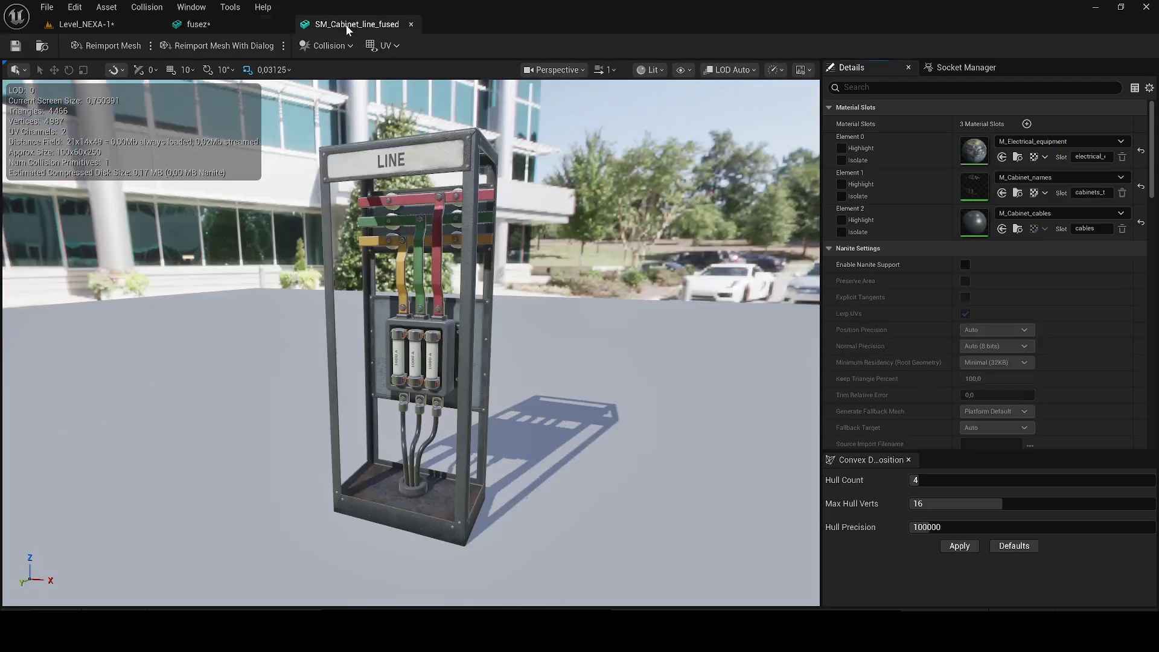
{"action": "left_click", "coordinate": [1017, 228]}
{"action": "left_click", "coordinate": [229, 24]}
{"action": "key", "text": "ctrl+space"}
{"action": "left_click_drag", "start_coordinate": [294, 447], "coordinate": [983, 231]}
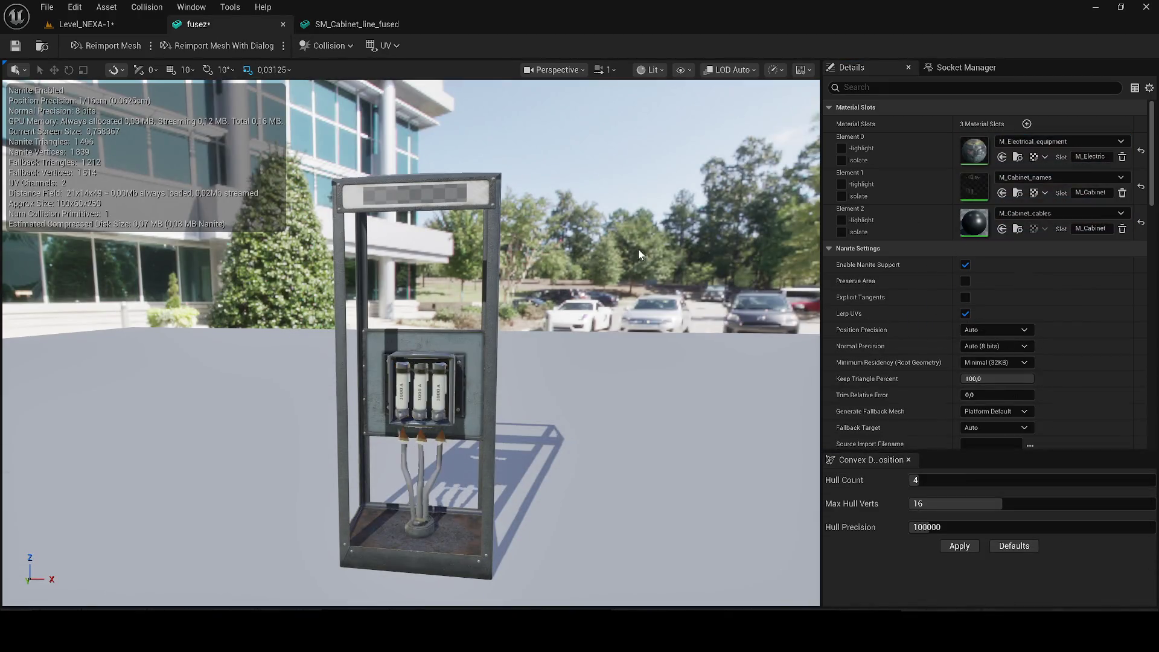
Inspect the retextured fusez cabinet's LINE sign, then save the Level_NEXA-1 level
{"action": "scroll", "coordinate": [410, 302], "scroll_direction": "up", "scroll_amount": 5}
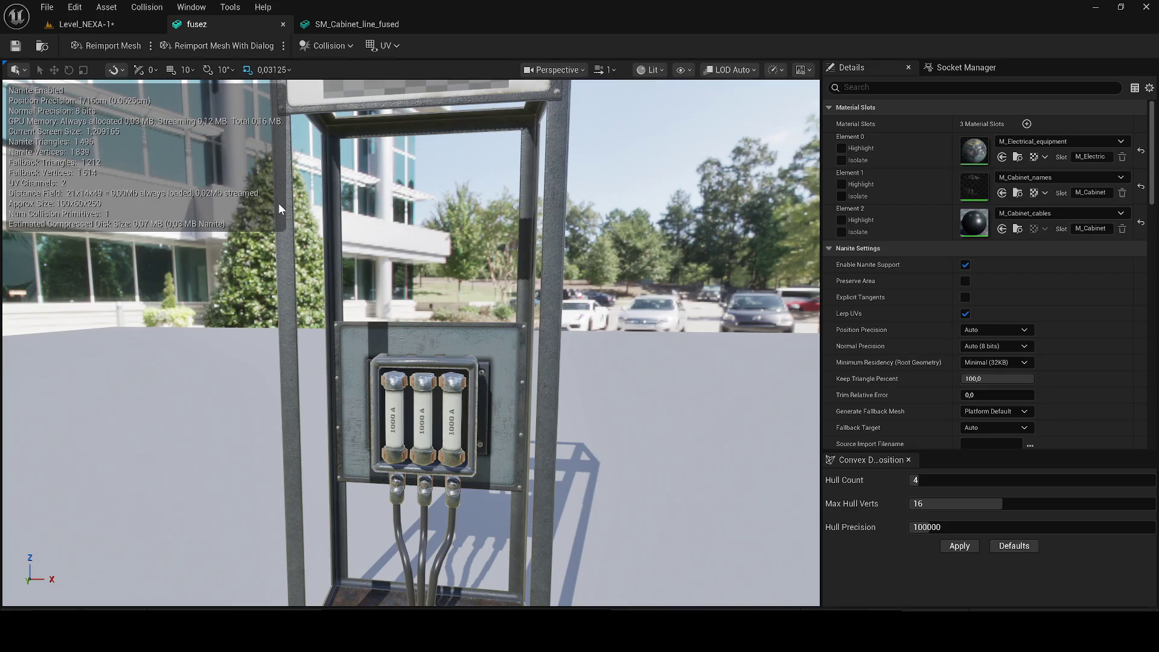
{"action": "scroll", "coordinate": [225, 198], "scroll_direction": "down", "scroll_amount": 3}
{"action": "left_click_drag", "start_coordinate": [225, 198], "coordinate": [175, 201]}
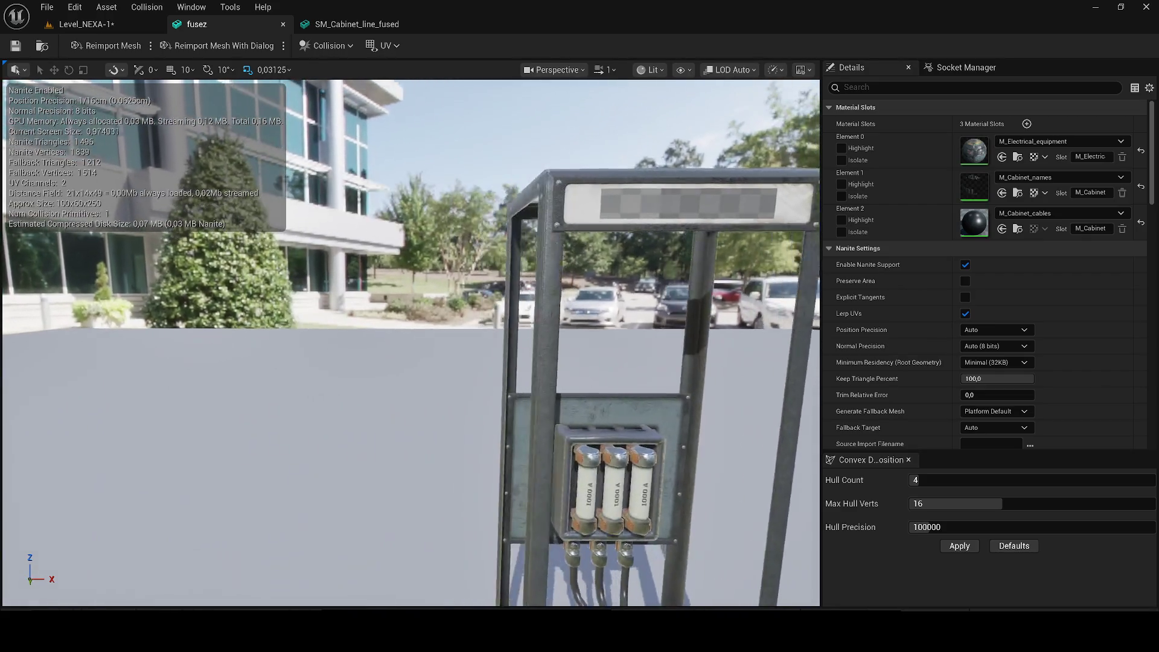
{"action": "scroll", "coordinate": [411, 341], "scroll_direction": "down", "scroll_amount": 6}
{"action": "scroll", "coordinate": [411, 341], "scroll_direction": "up", "scroll_amount": 2}
{"action": "mouse_move", "coordinate": [411, 341]}
{"action": "left_mouse_down"}
{"action": "mouse_move", "coordinate": [410, 254]}
{"action": "mouse_move", "coordinate": [411, 284]}
{"action": "left_mouse_up"}
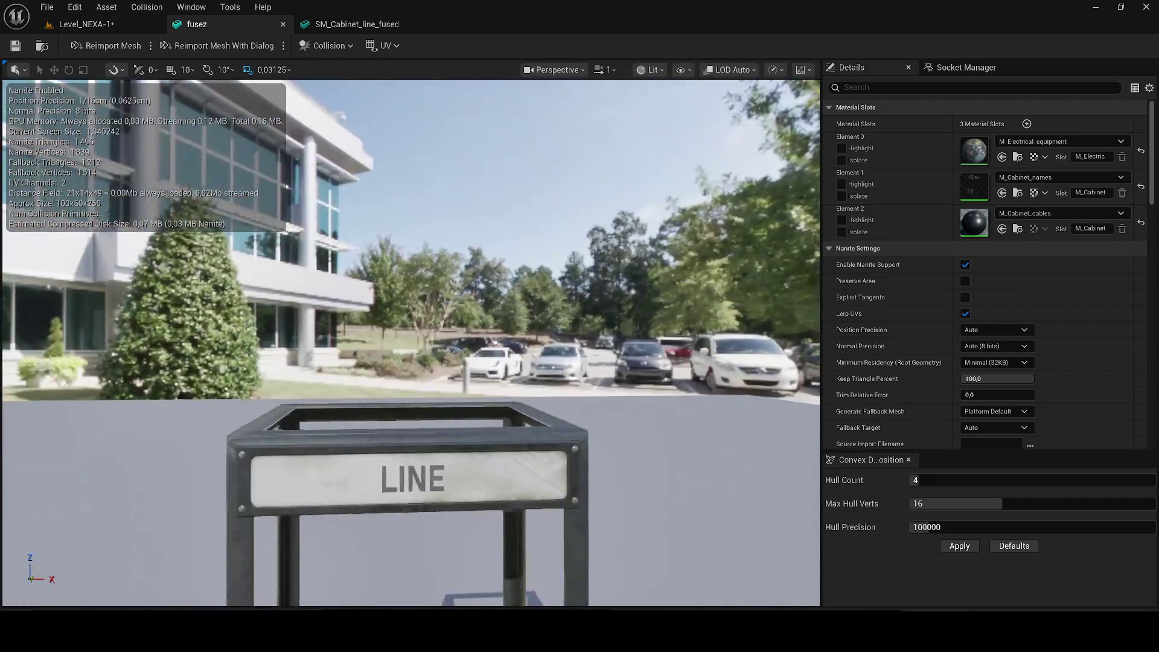
{"action": "key", "text": "f"}
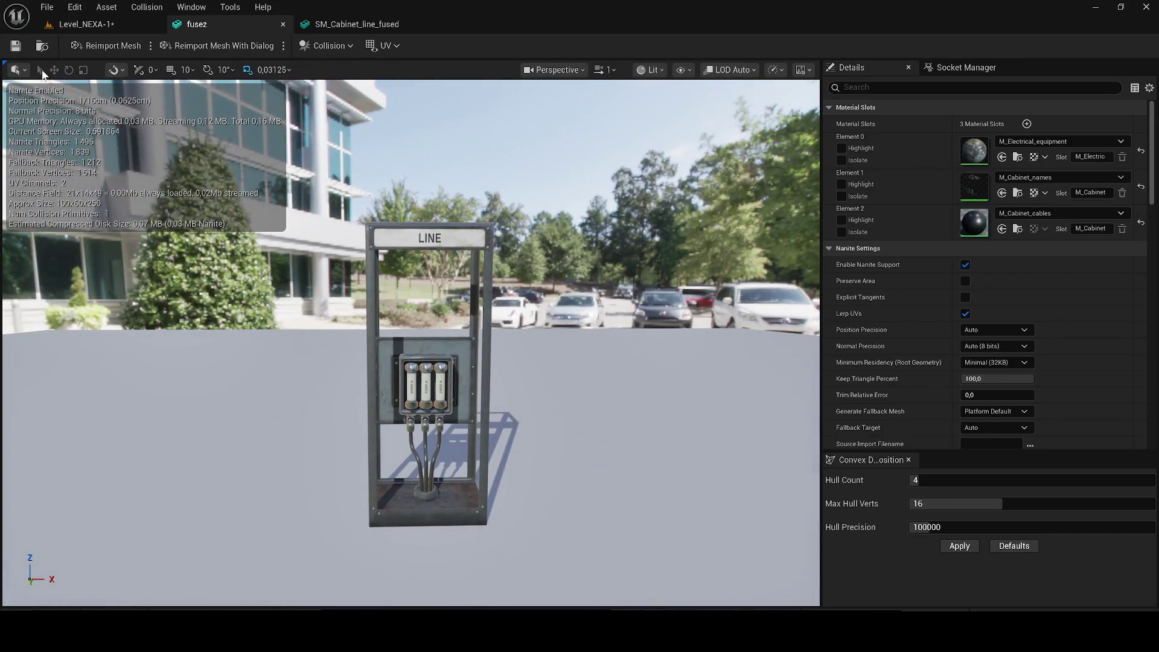
{"action": "left_click", "coordinate": [54, 27]}
{"action": "left_click", "coordinate": [16, 45]}
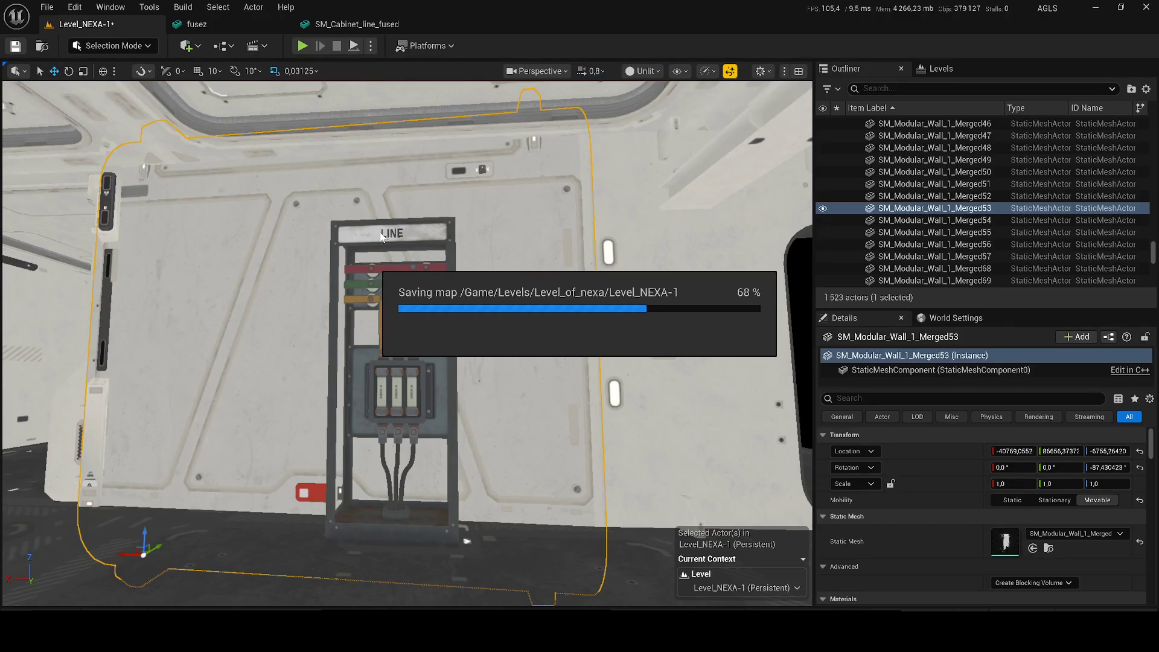
Delete the three duplicate _001 materials from the Customs folder
{"action": "key", "text": "ctrl+space"}
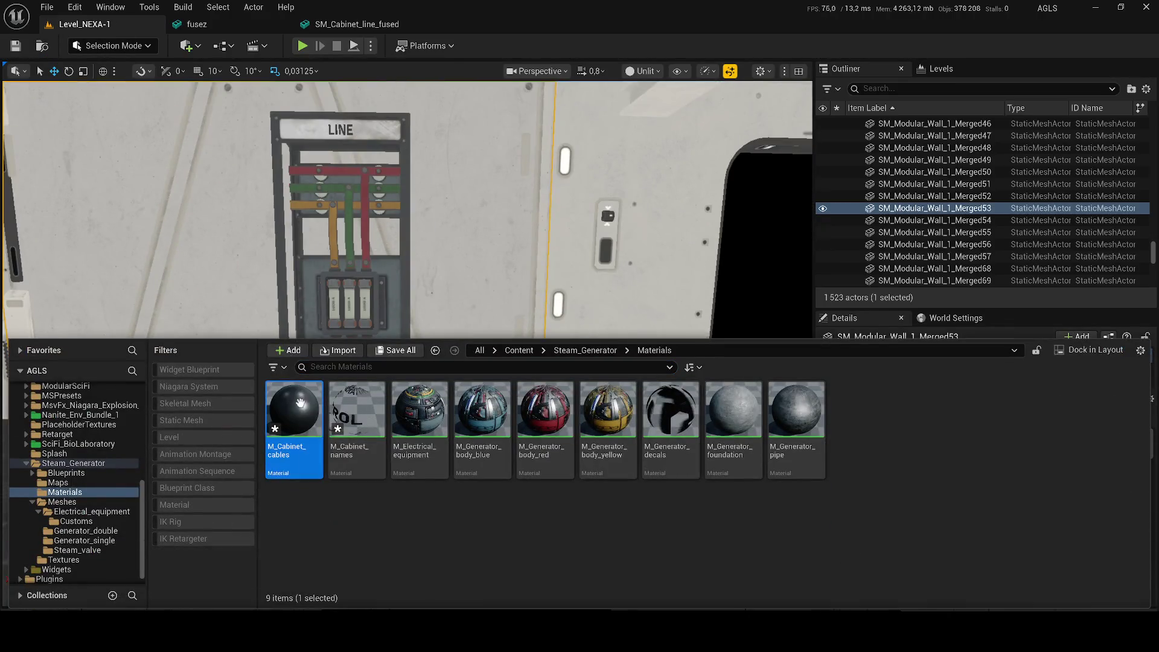
{"action": "key", "text": "ctrl+space"}
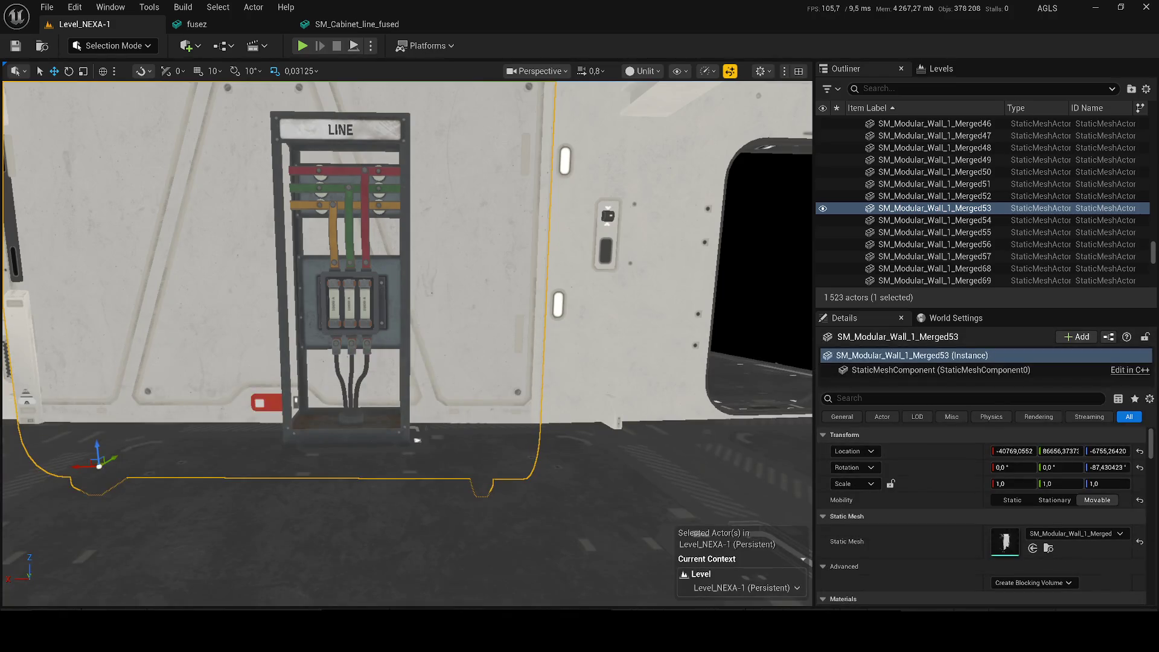
{"action": "left_click", "coordinate": [344, 241]}
{"action": "right_click", "coordinate": [881, 208]}
{"action": "left_click", "coordinate": [905, 190]}
{"action": "left_click", "coordinate": [602, 490]}
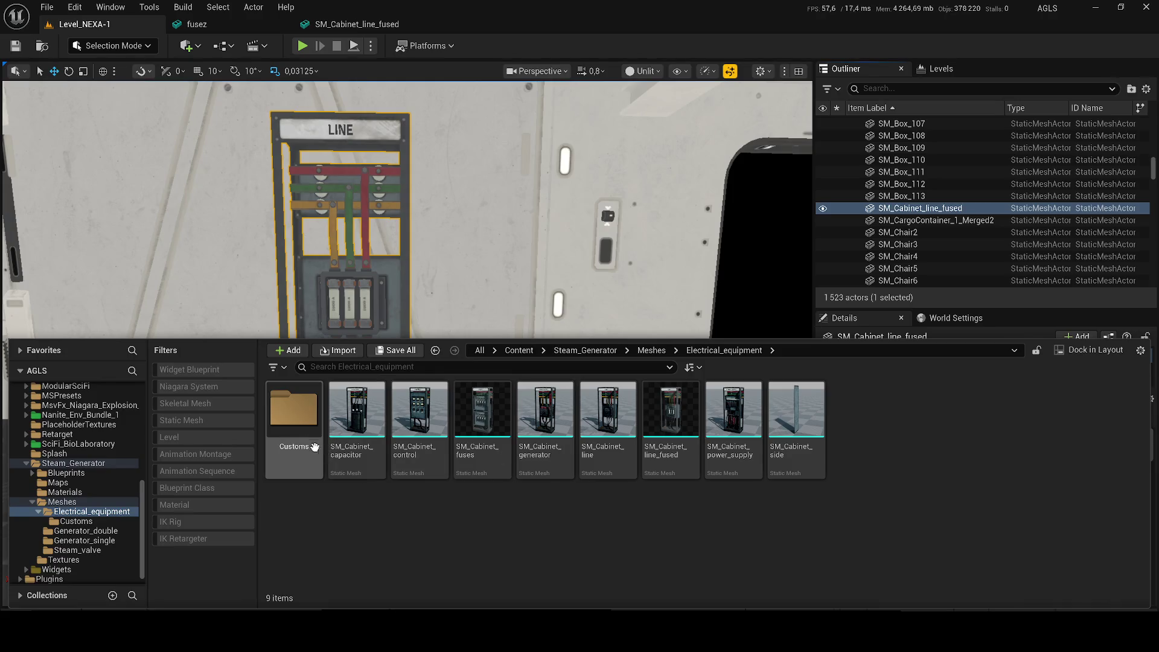
{"action": "double_click", "coordinate": [294, 410]}
{"action": "left_click", "coordinate": [420, 416]}
{"action": "left_click", "coordinate": [525, 449], "text": "shift"}
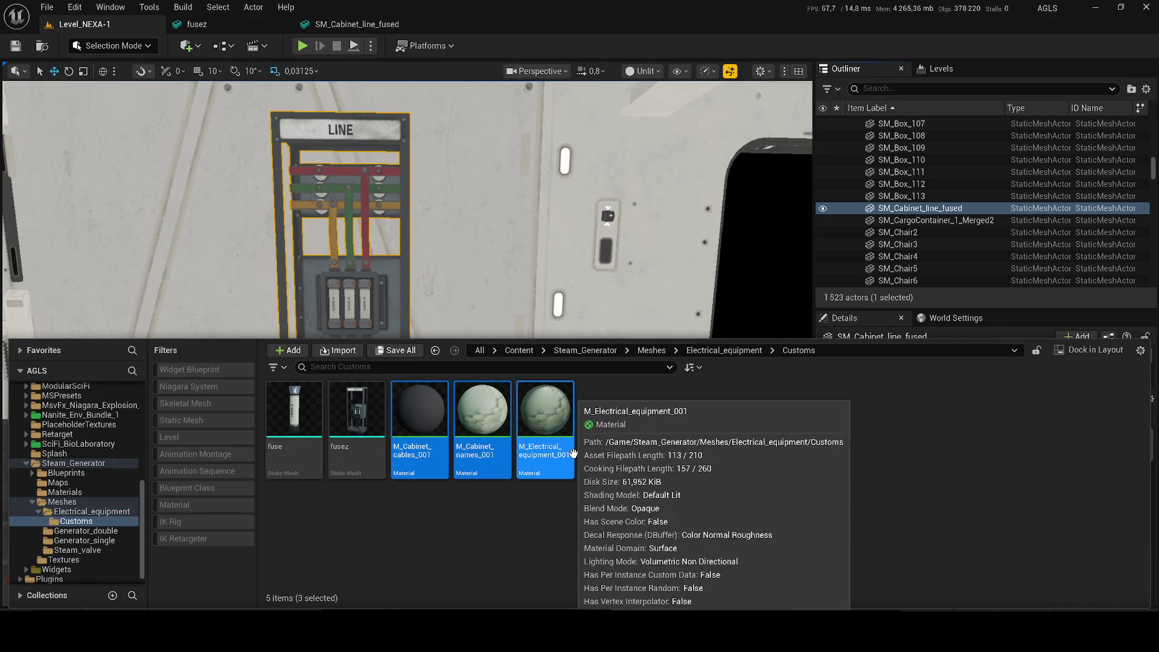
{"action": "key", "text": "Delete"}
{"action": "left_click", "coordinate": [505, 514]}
Place fusez beside the LINE cabinet, rotate it 180°, and delete the original cabinet
{"action": "mouse_move", "coordinate": [356, 417]}
{"action": "left_mouse_down"}
{"action": "mouse_move", "coordinate": [441, 338]}
{"action": "mouse_move", "coordinate": [465, 396]}
{"action": "left_mouse_up"}
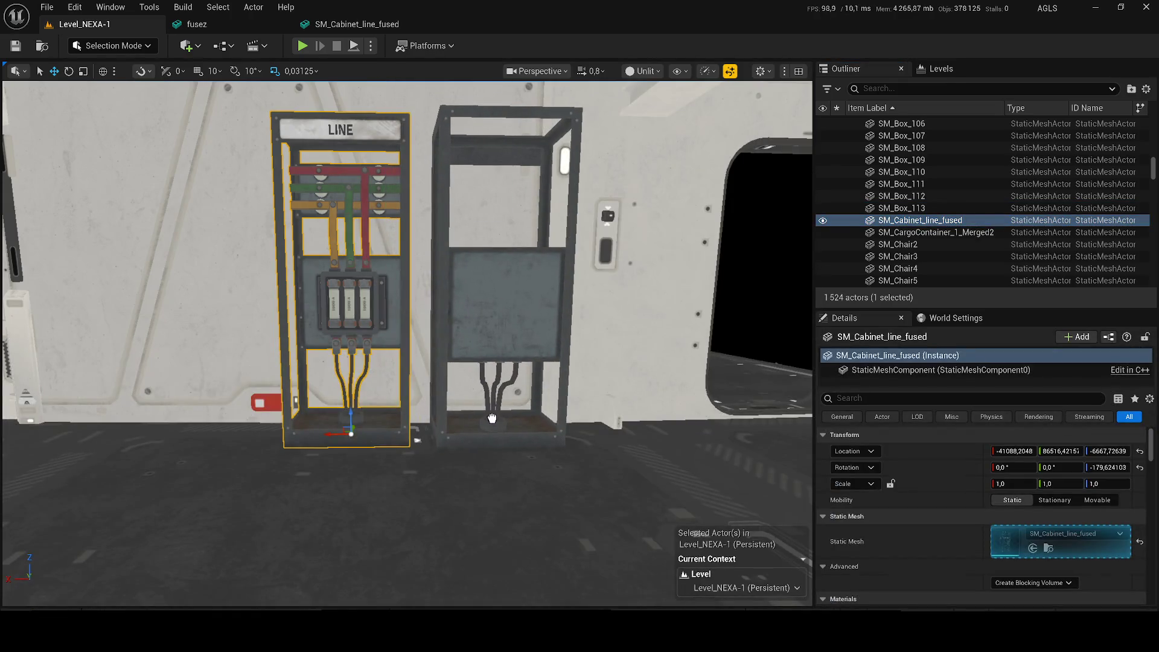
{"action": "key", "text": "e"}
{"action": "left_click_drag", "start_coordinate": [508, 449], "coordinate": [589, 451]}
{"action": "left_click", "coordinate": [338, 355]}
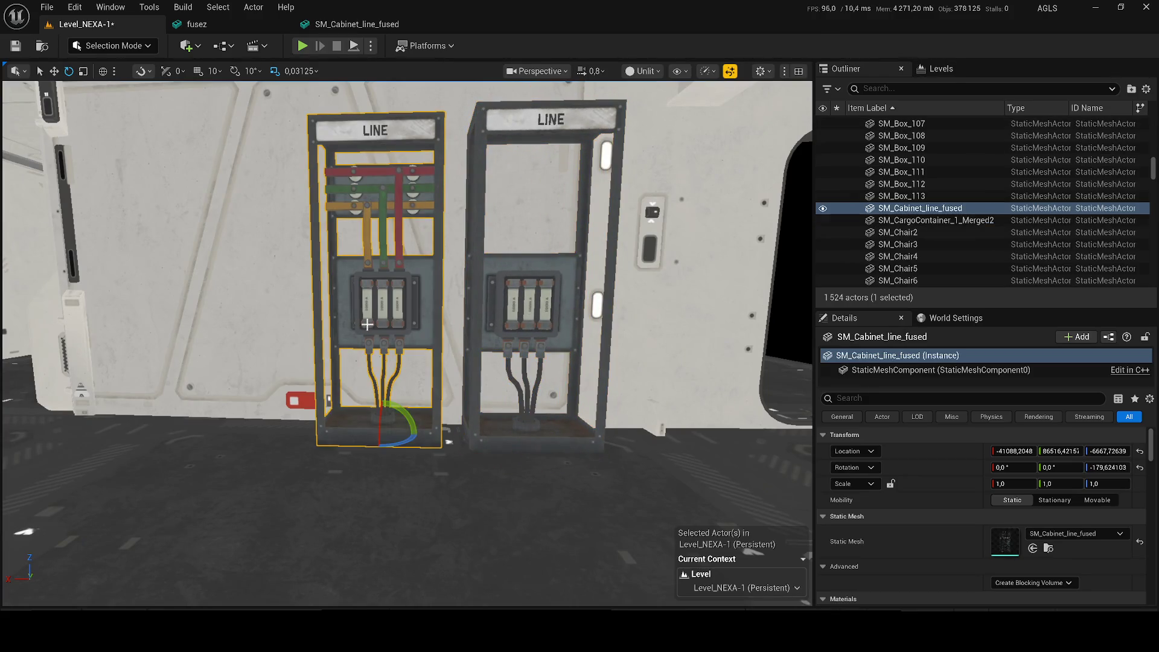
{"action": "key", "text": "Delete"}
Frame the fusez cabinet in view and save Level_NEXA-1
{"action": "left_click", "coordinate": [515, 444]}
{"action": "key", "text": "r"}
{"action": "key", "text": "w"}
{"action": "mouse_move", "coordinate": [515, 445]}
{"action": "left_mouse_down"}
{"action": "mouse_move", "coordinate": [513, 399]}
{"action": "mouse_move", "coordinate": [452, 380]}
{"action": "left_mouse_up"}
{"action": "key", "text": "f"}
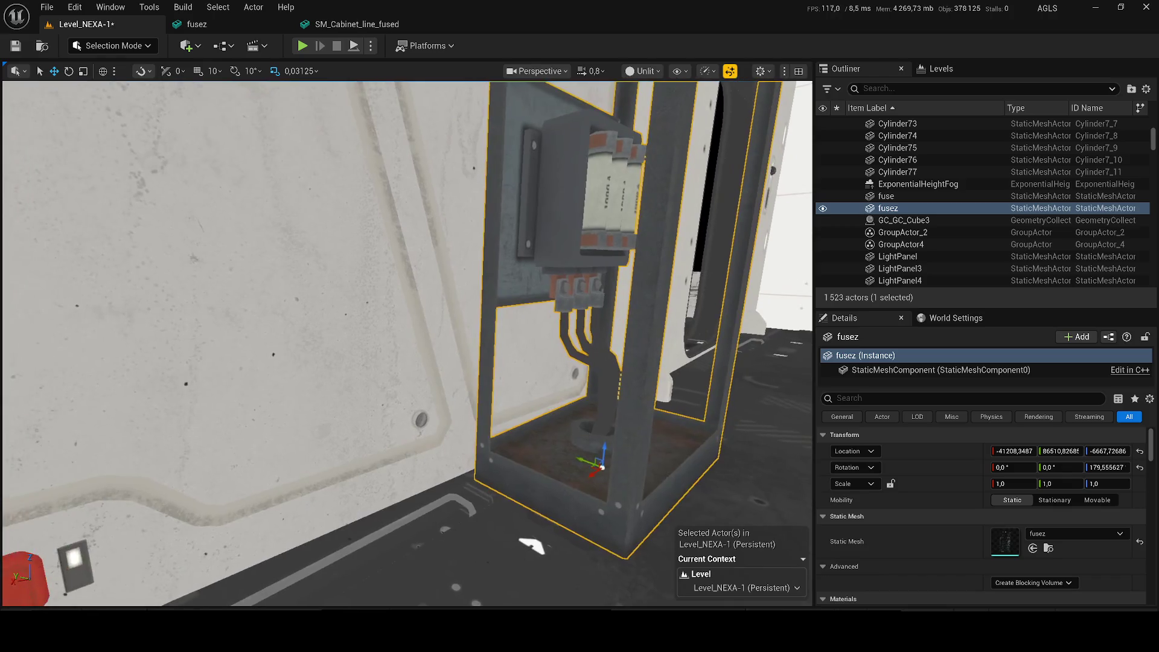
{"action": "key", "text": "ctrl+s"}
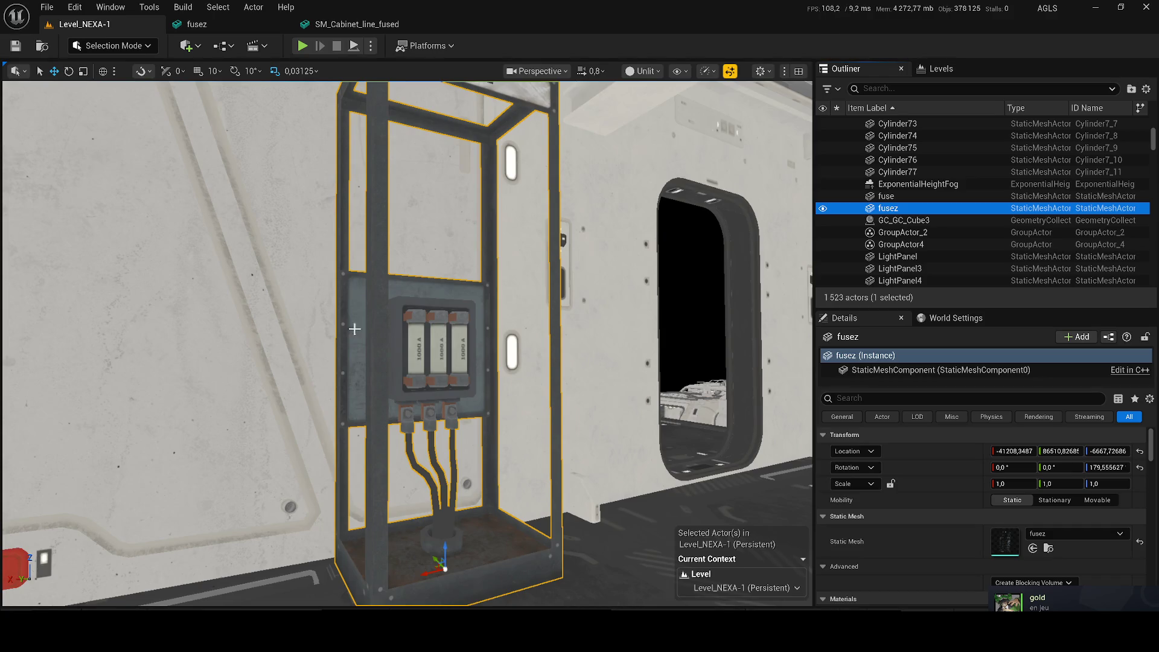
{"action": "scroll", "coordinate": [354, 329], "scroll_direction": "down", "scroll_amount": 5}
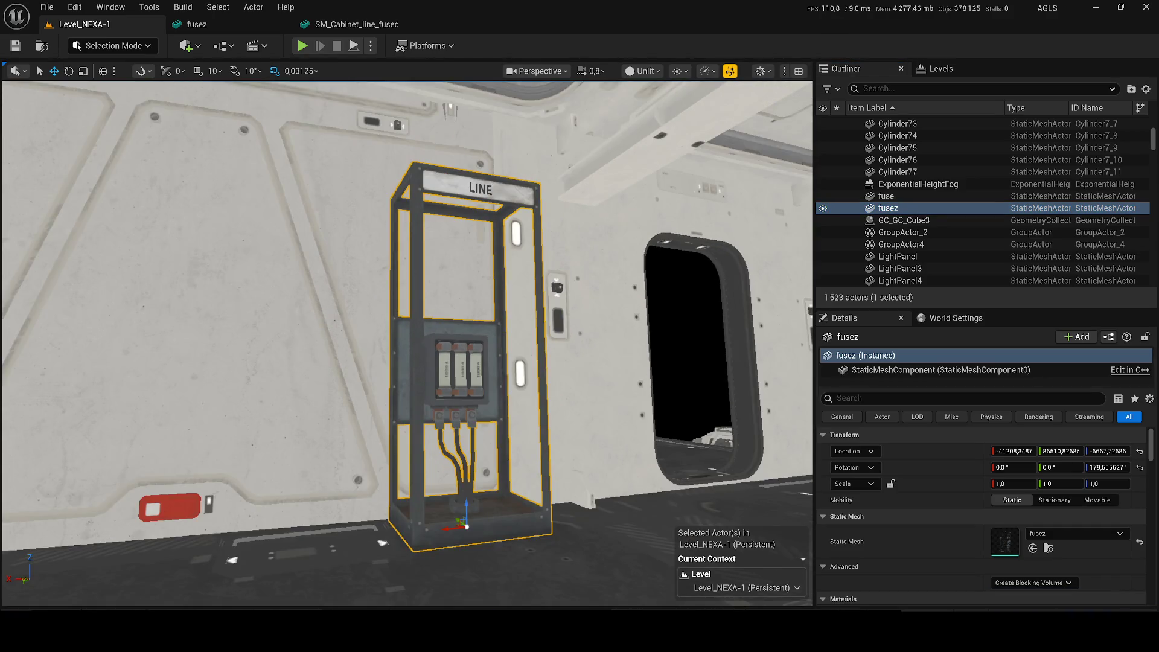